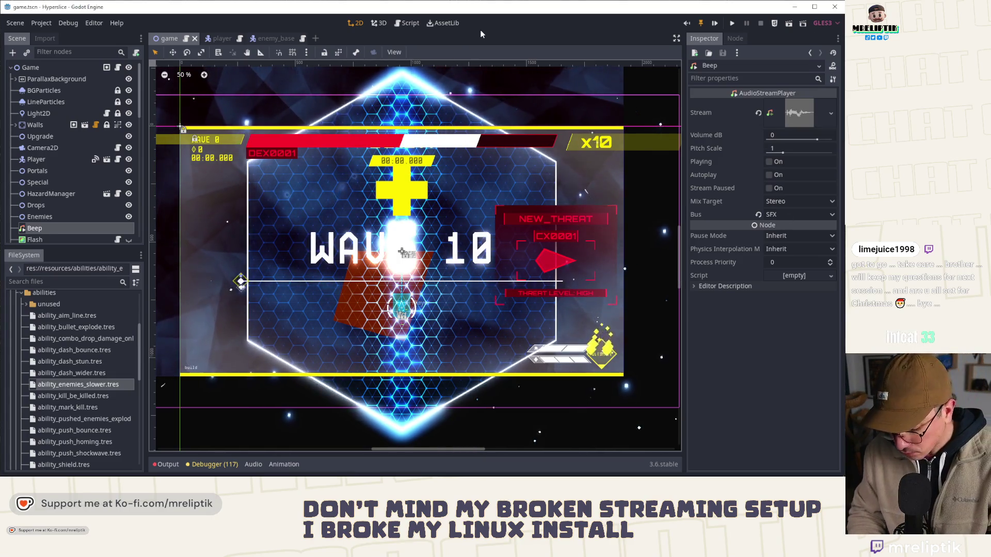
- Open gembox.tscn through the quick scene search, then bring the 'video game mimics' image results in front
{"action": "key", "text": "ctrl+shift+o"}
{"action": "type", "text": "gembox"}
{"action": "key", "text": "Return"}
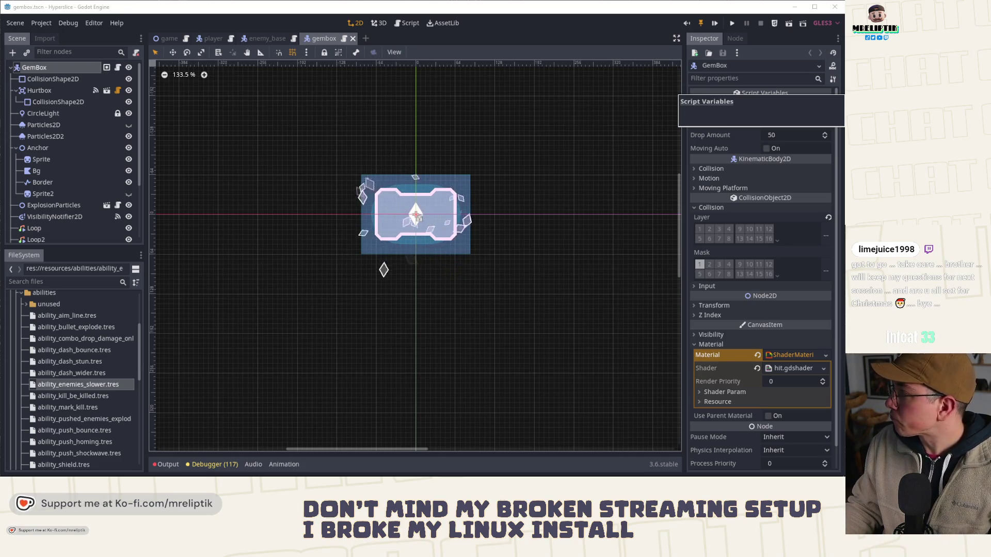
{"action": "mouse_move", "coordinate": [0, 97]}
{"action": "left_mouse_down"}
{"action": "mouse_move", "coordinate": [308, 94]}
{"action": "mouse_move", "coordinate": [330, 0]}
{"action": "left_mouse_up"}
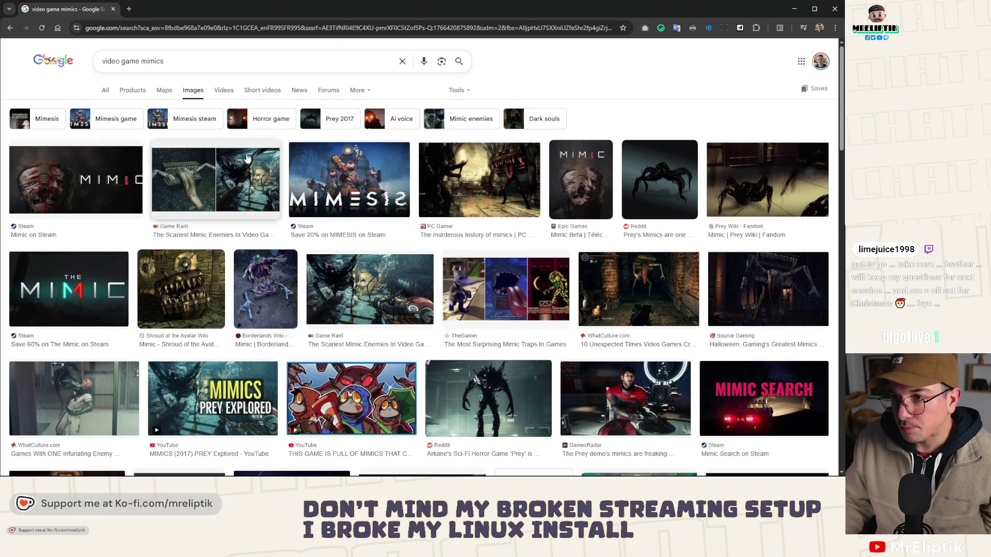
- Search 'nuclear throne mimic' in a new tab and read the wiki Mimic article, then return to the image results
{"action": "middle_click", "coordinate": [53, 60]}
{"action": "left_click", "coordinate": [129, 6]}
{"action": "type", "text": "nuclear throne "}
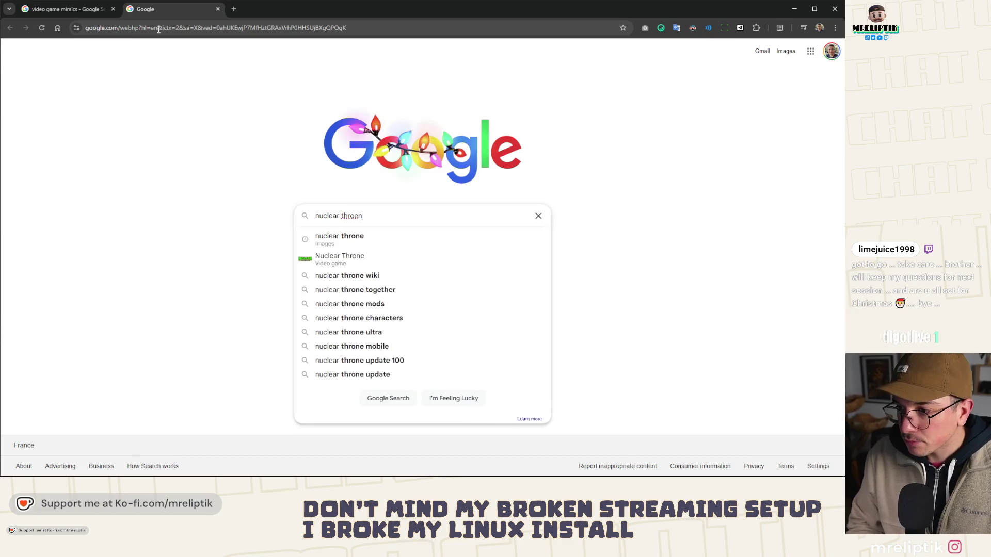
{"action": "type", "text": "mimic"}
{"action": "key", "text": "Return"}
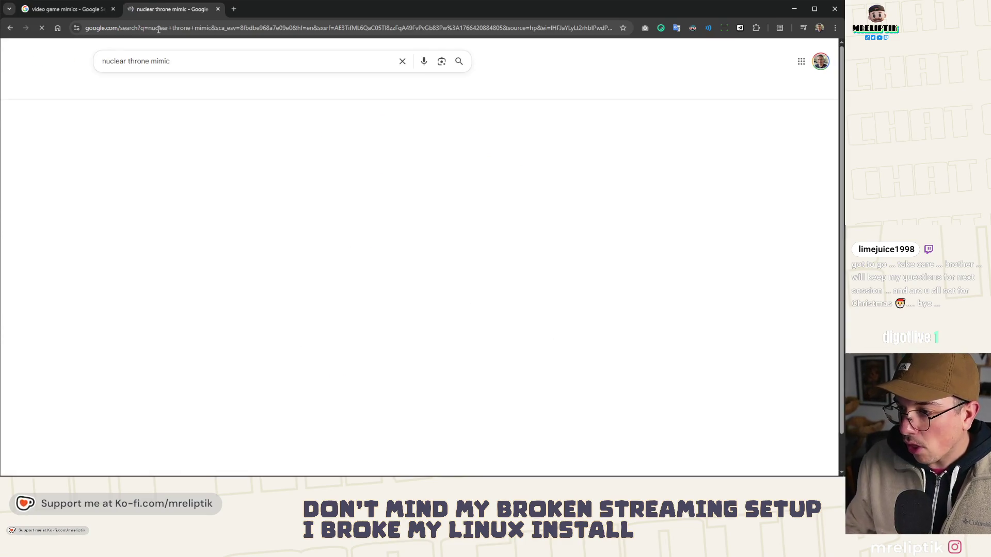
{"action": "left_click", "coordinate": [173, 137]}
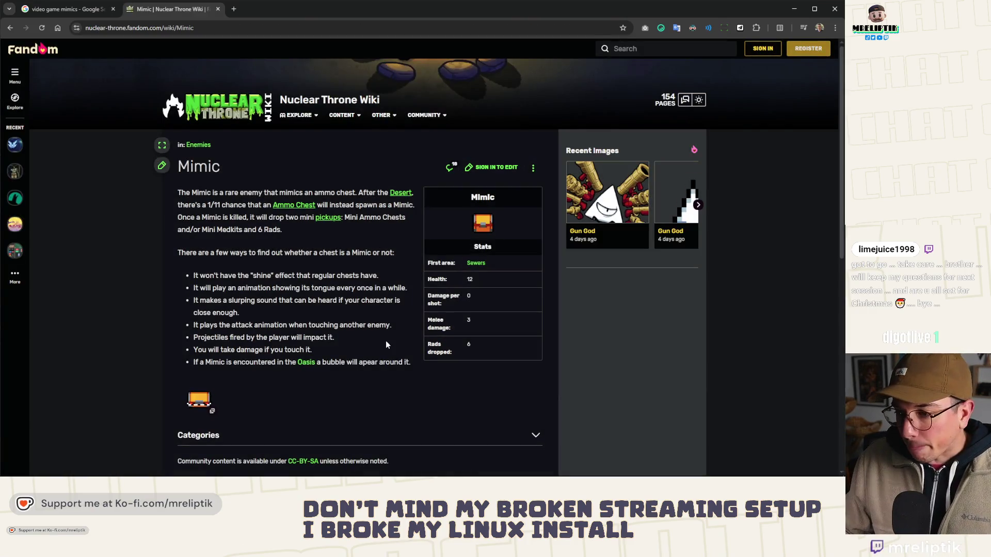
{"action": "scroll", "coordinate": [254, 318], "scroll_direction": "down", "scroll_amount": 2}
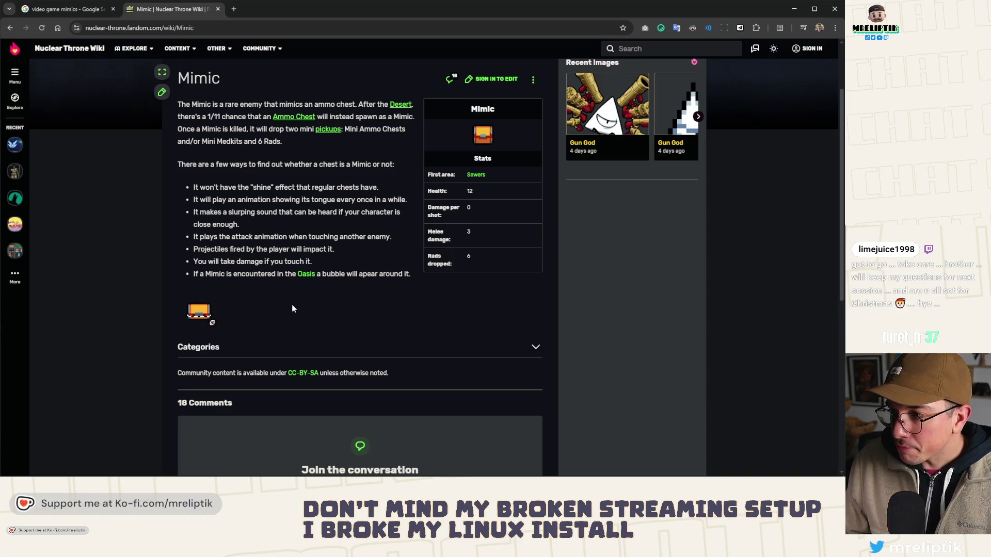
{"action": "scroll", "coordinate": [290, 305], "scroll_direction": "down", "scroll_amount": 3}
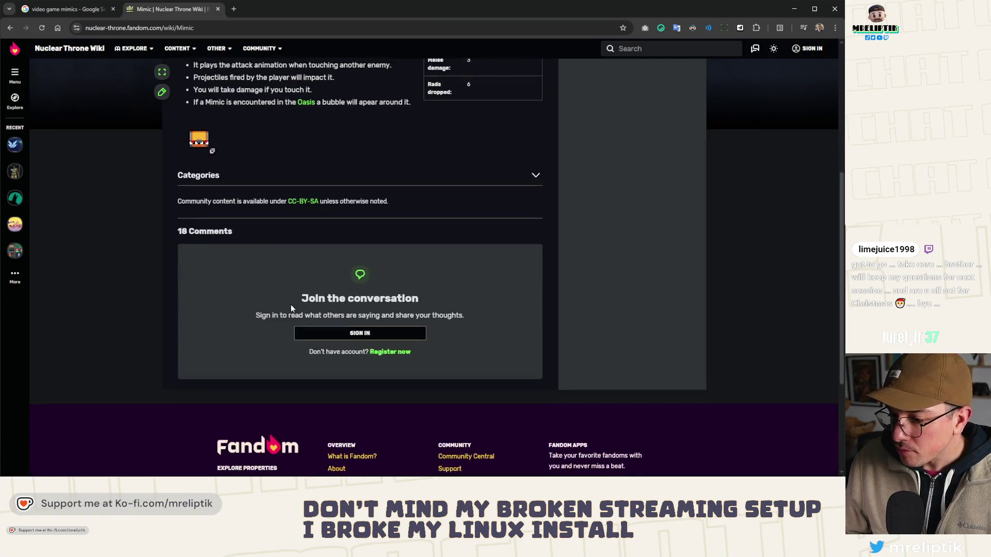
{"action": "scroll", "coordinate": [287, 310], "scroll_direction": "up", "scroll_amount": 5}
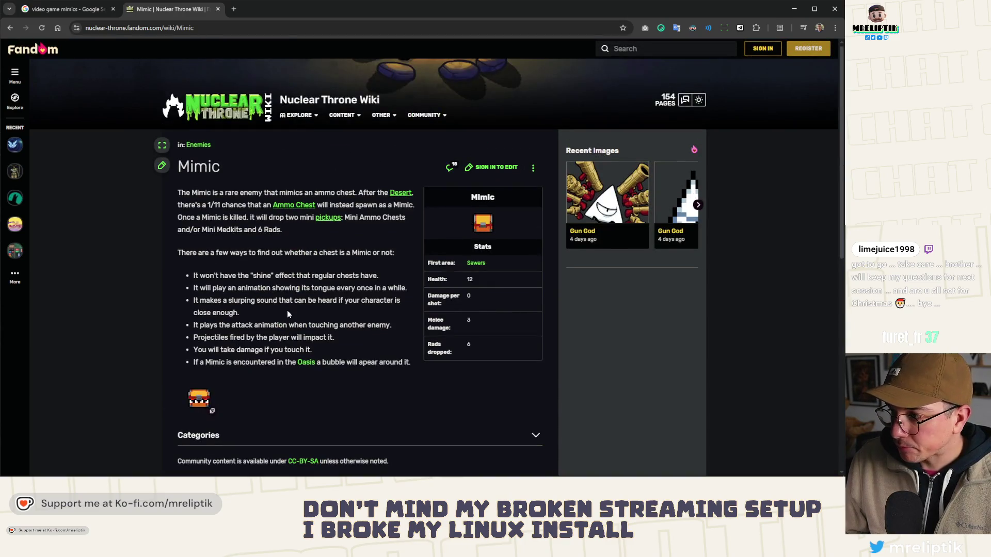
{"action": "left_click", "coordinate": [64, 8]}
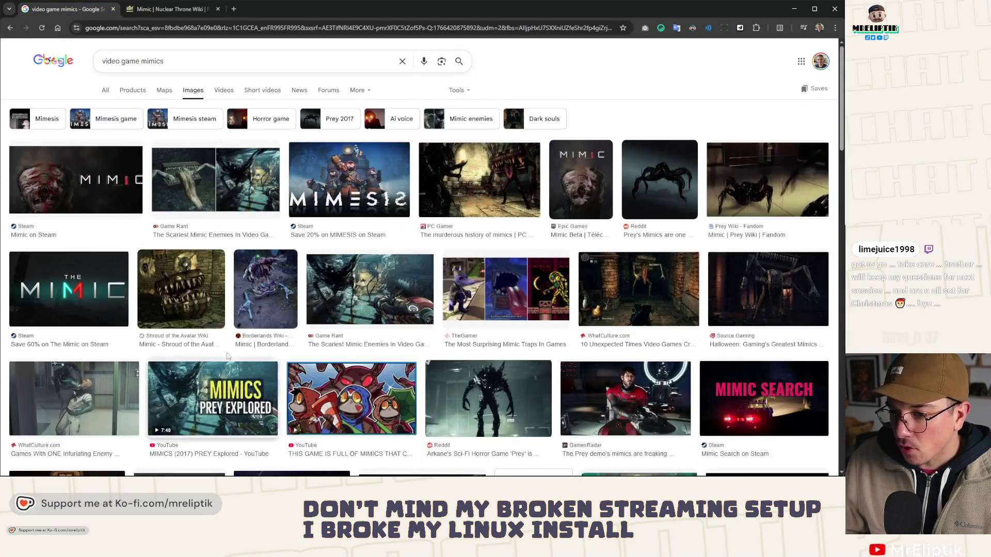
- Scroll far down through the 'video game mimics' image results
{"action": "scroll", "coordinate": [217, 356], "scroll_direction": "down", "scroll_amount": 3}
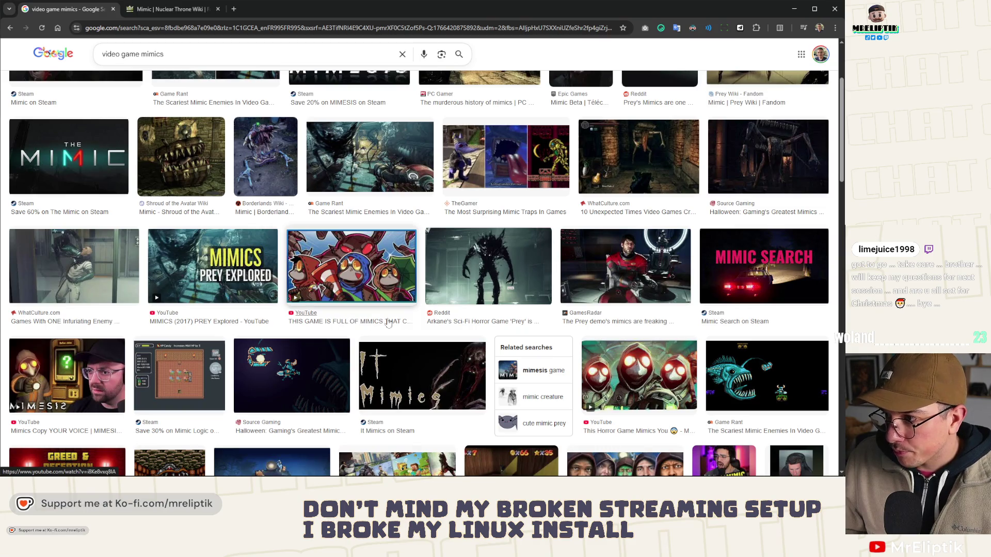
{"action": "scroll", "coordinate": [338, 308], "scroll_direction": "down", "scroll_amount": 2}
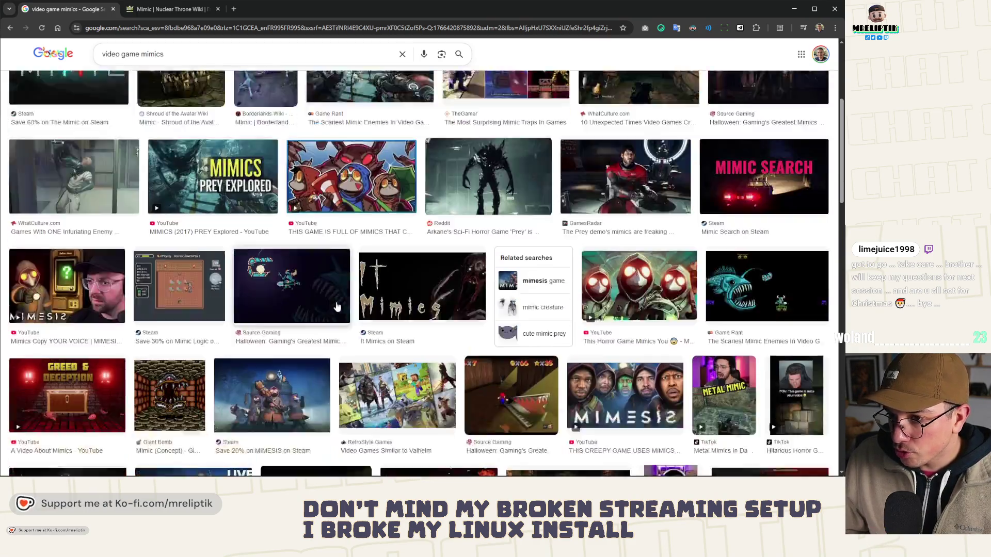
{"action": "scroll", "coordinate": [338, 307], "scroll_direction": "down", "scroll_amount": 3}
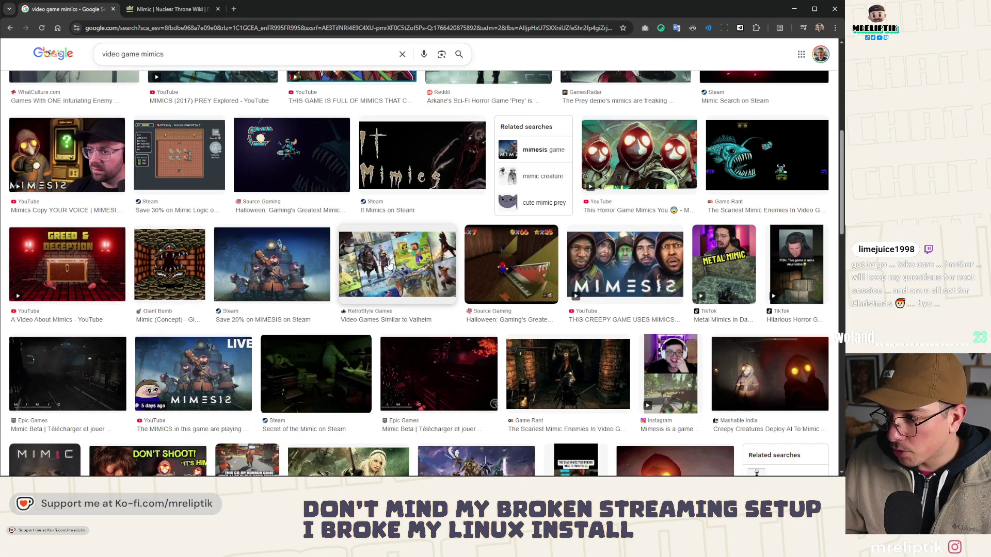
{"action": "scroll", "coordinate": [390, 264], "scroll_direction": "down", "scroll_amount": 4}
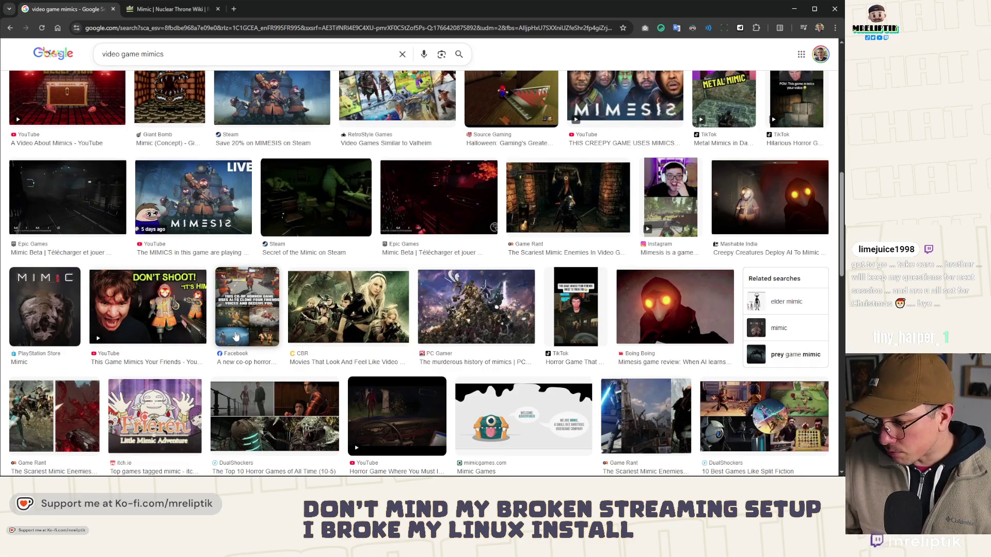
{"action": "scroll", "coordinate": [235, 337], "scroll_direction": "down", "scroll_amount": 10}
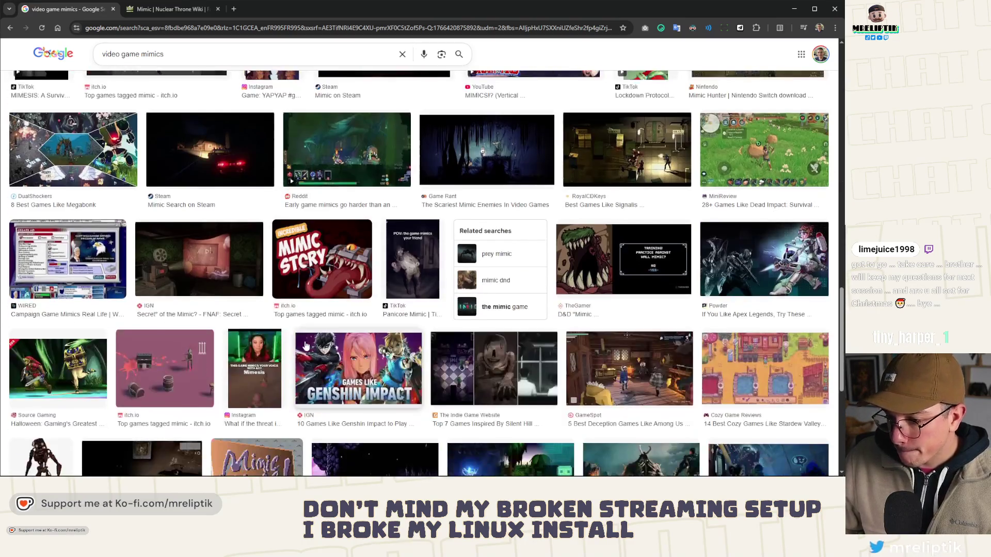
{"action": "scroll", "coordinate": [305, 345], "scroll_direction": "down", "scroll_amount": 3}
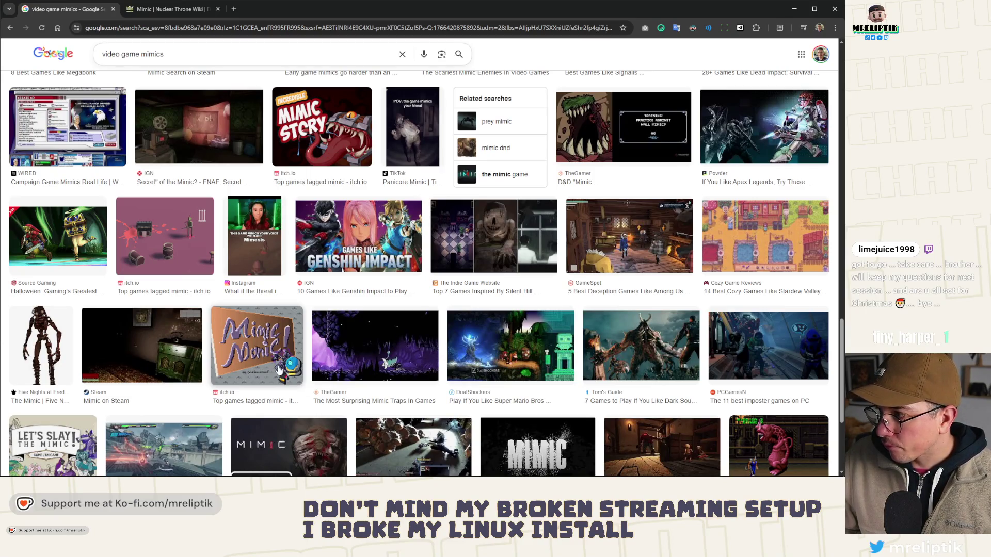
{"action": "scroll", "coordinate": [279, 369], "scroll_direction": "up", "scroll_amount": 10}
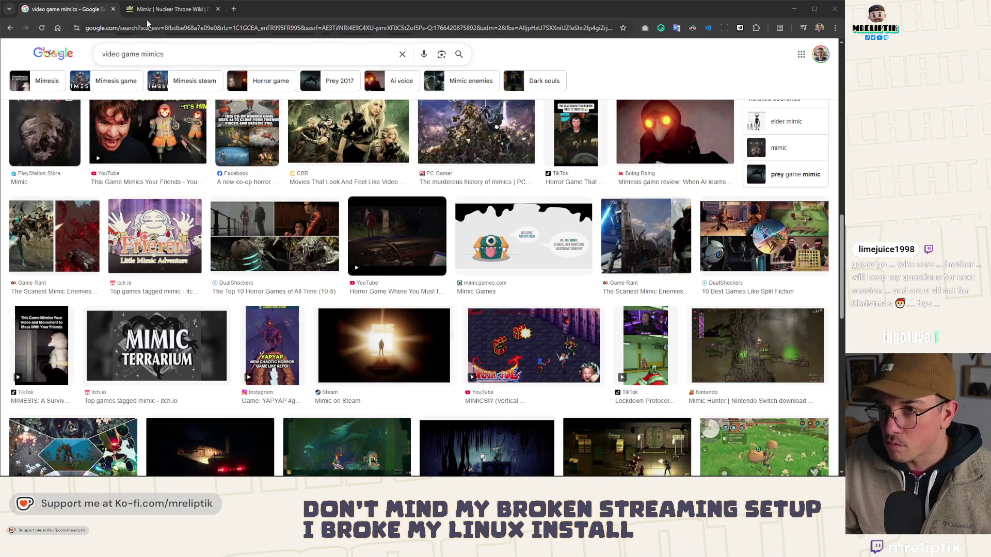
- Scroll through the other Chrome tab, then return to the Godot editor with the gembox scene
{"action": "key", "text": "ctrl+Tab"}
{"action": "key", "text": "ctrl+Tab"}
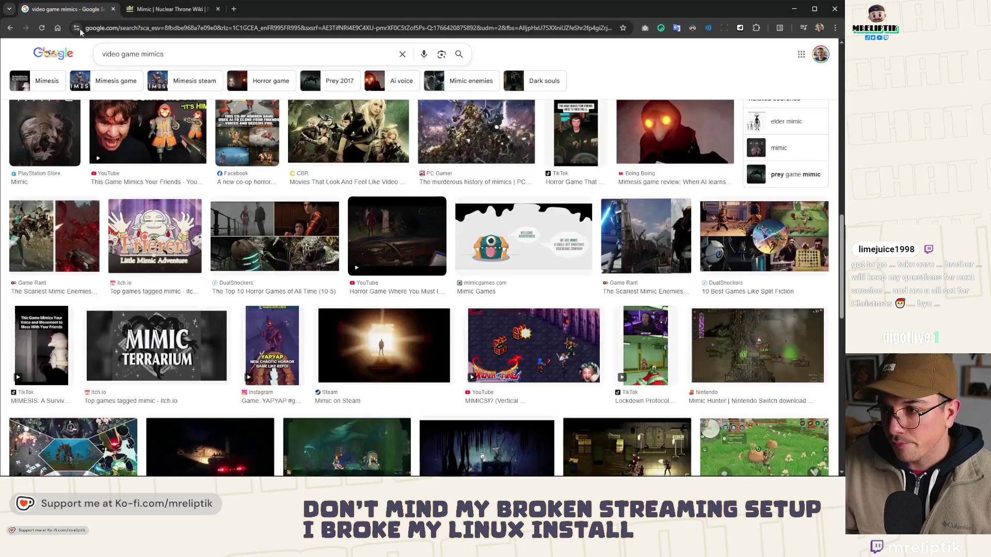
{"action": "scroll", "coordinate": [212, 246], "scroll_direction": "down", "scroll_amount": 5}
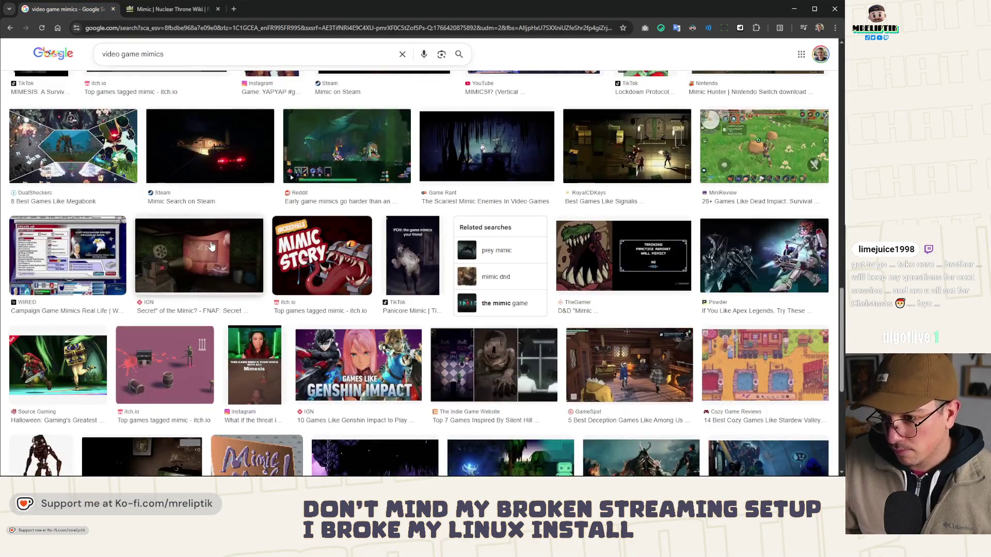
{"action": "scroll", "coordinate": [212, 246], "scroll_direction": "down", "scroll_amount": 5}
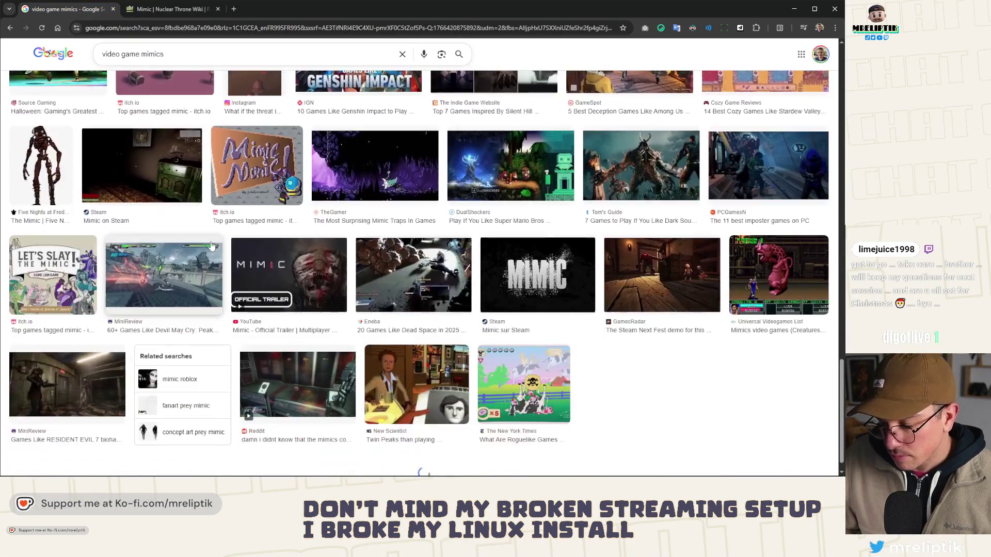
{"action": "scroll", "coordinate": [211, 246], "scroll_direction": "down", "scroll_amount": 2}
{"action": "scroll", "coordinate": [212, 247], "scroll_direction": "down", "scroll_amount": 2}
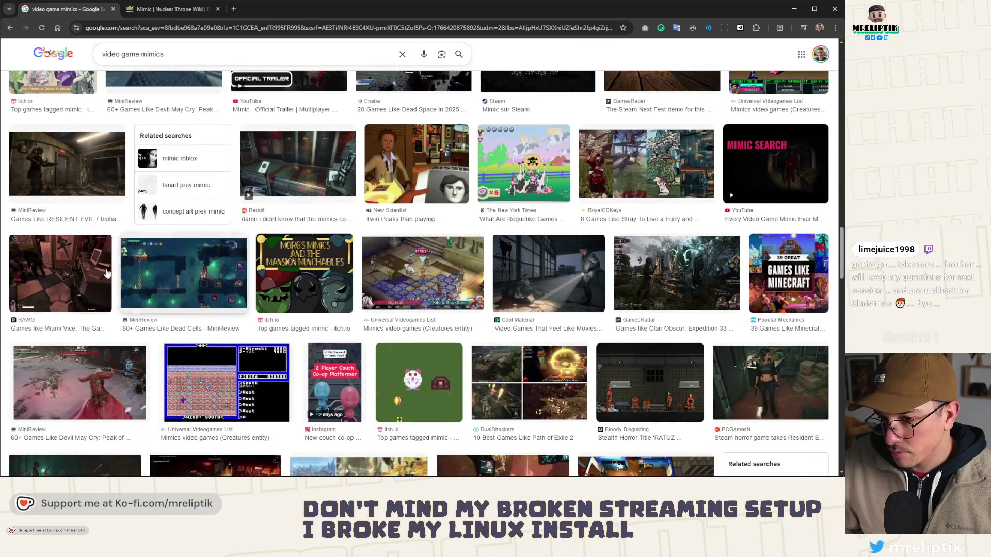
{"action": "mouse_move", "coordinate": [207, 476]}
{"action": "key", "text": "alt+Tab"}
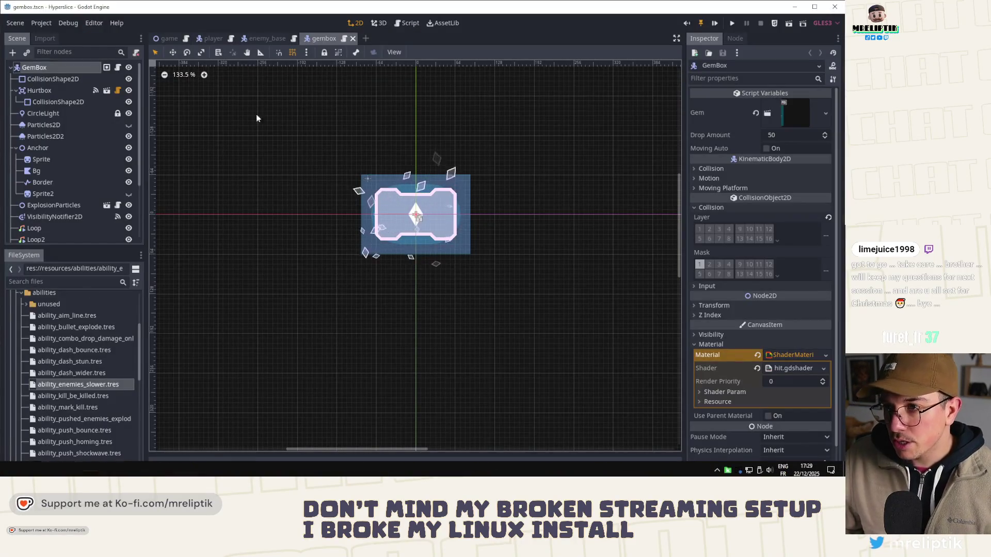
- Pan across the gem box and select the Particles2D2 emitter
{"action": "scroll", "coordinate": [416, 230], "scroll_direction": "up", "scroll_amount": 8}
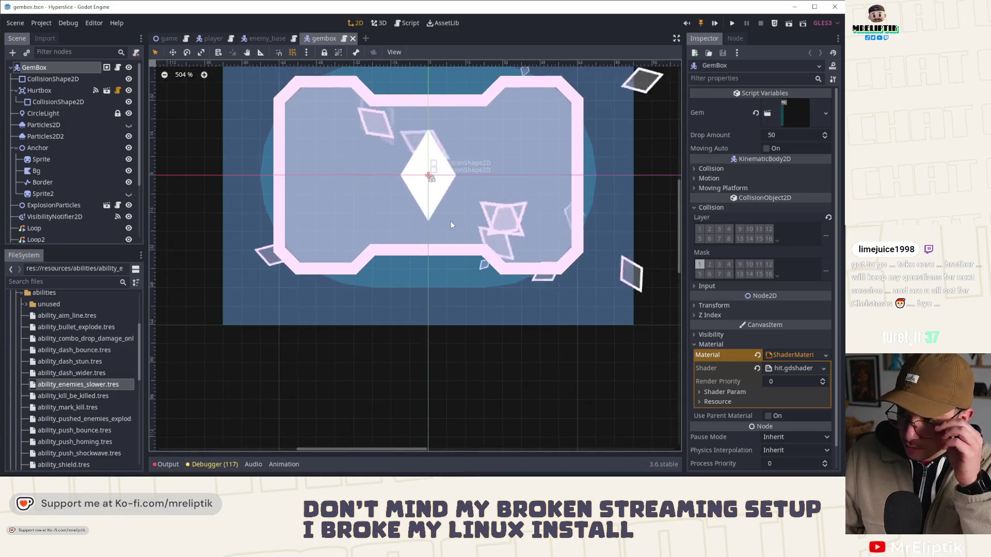
{"action": "left_click_drag", "start_coordinate": [450, 225], "coordinate": [400, 246]}
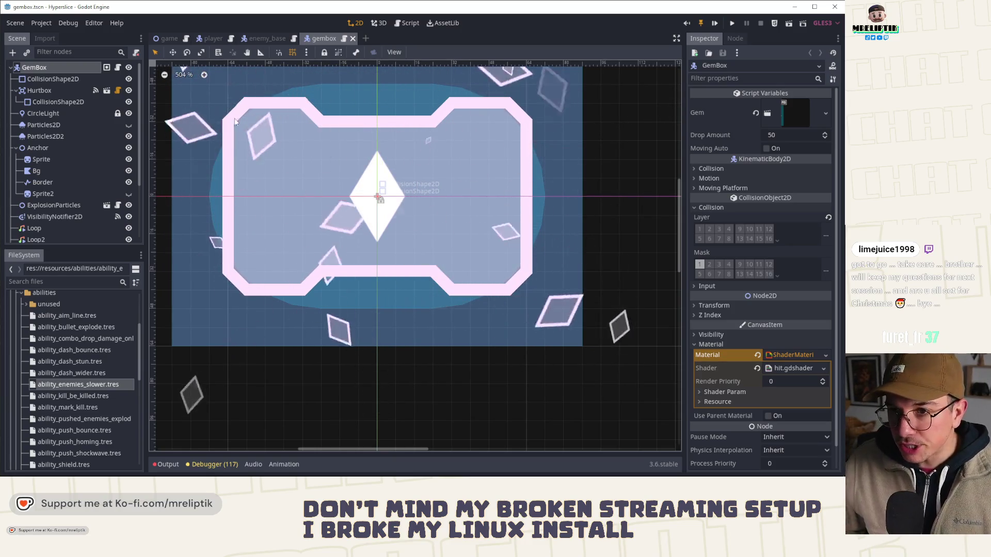
{"action": "scroll", "coordinate": [336, 242], "scroll_direction": "down", "scroll_amount": 1}
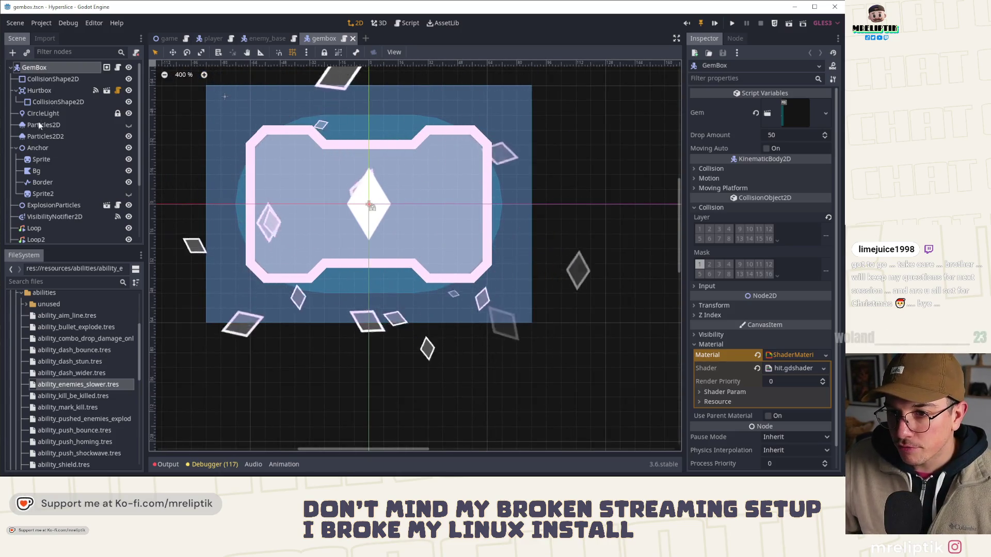
{"action": "left_click", "coordinate": [45, 133]}
- Set the Particles2D2 colour ramp gradient width to 128 and save the scene
{"action": "scroll", "coordinate": [736, 377], "scroll_direction": "down", "scroll_amount": 3}
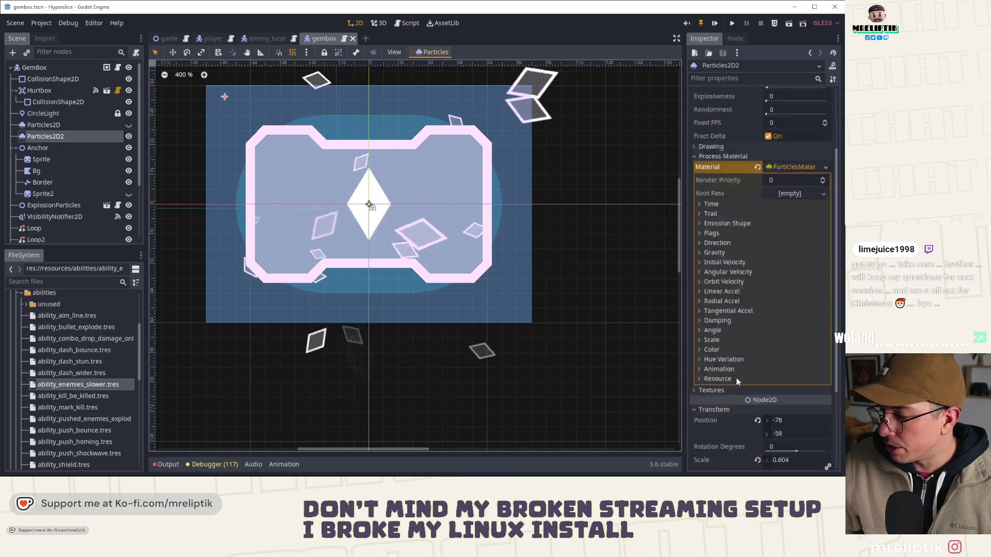
{"action": "scroll", "coordinate": [736, 378], "scroll_direction": "down", "scroll_amount": 3}
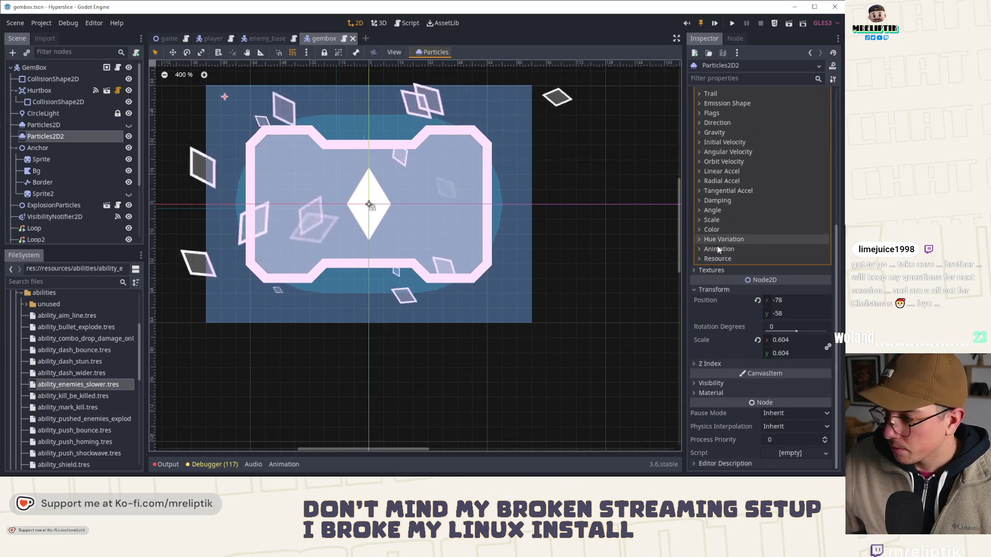
{"action": "left_click", "coordinate": [707, 229]}
{"action": "left_click", "coordinate": [795, 253]}
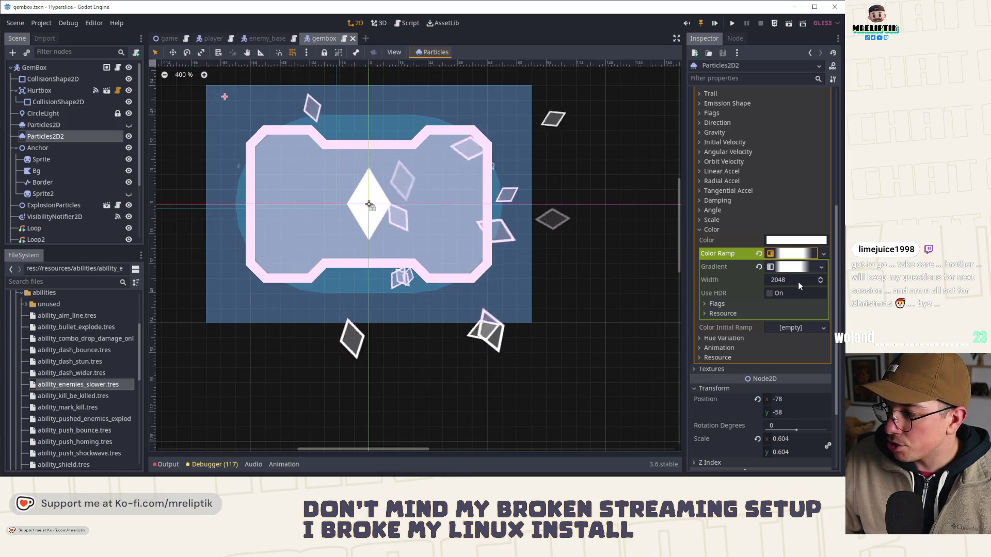
{"action": "double_click", "coordinate": [798, 281]}
{"action": "type", "text": "128"}
{"action": "key", "text": "Return"}
{"action": "key", "text": "ctrl+s"}
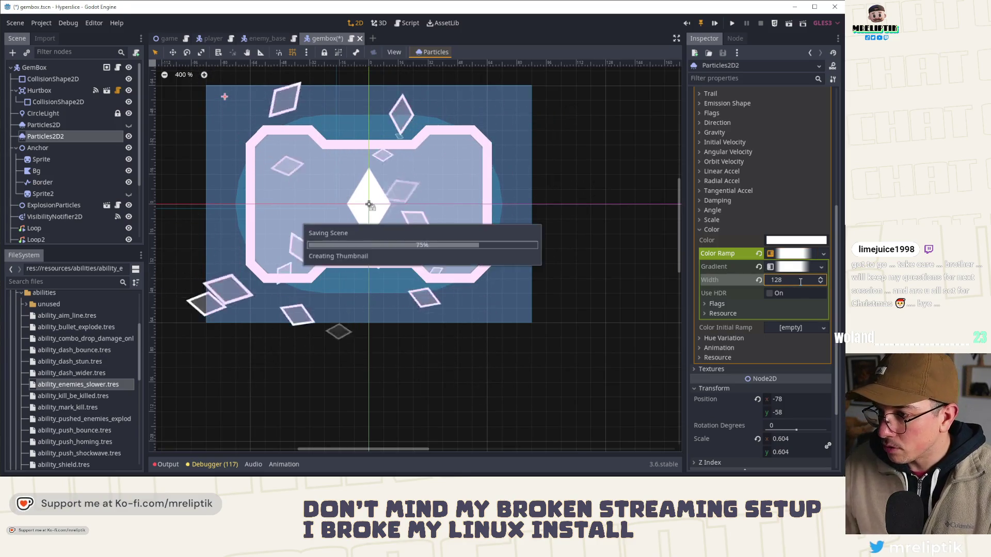
- Bring up the Color Ramp's resource options in the Inspector
{"action": "scroll", "coordinate": [444, 225], "scroll_direction": "down", "scroll_amount": 2}
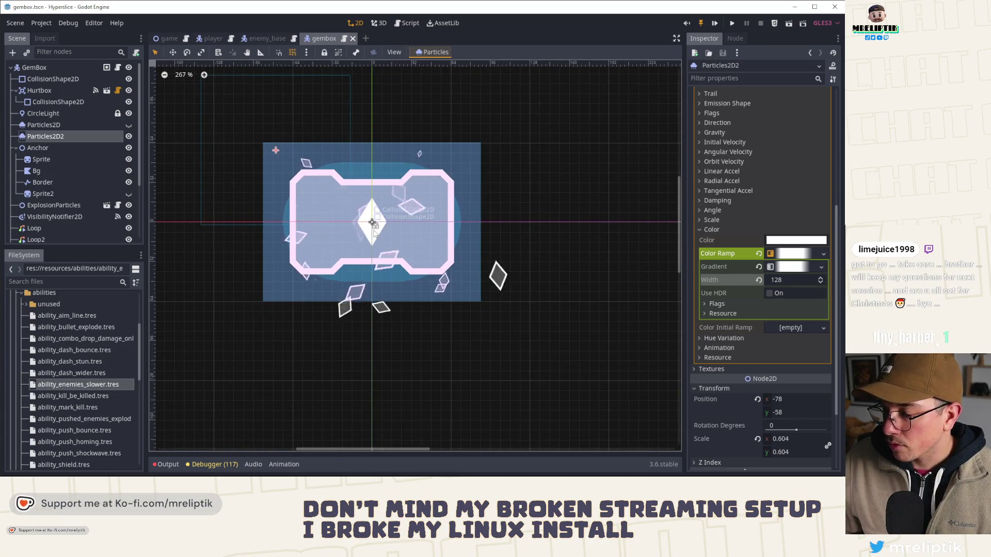
{"action": "scroll", "coordinate": [418, 247], "scroll_direction": "up", "scroll_amount": 3}
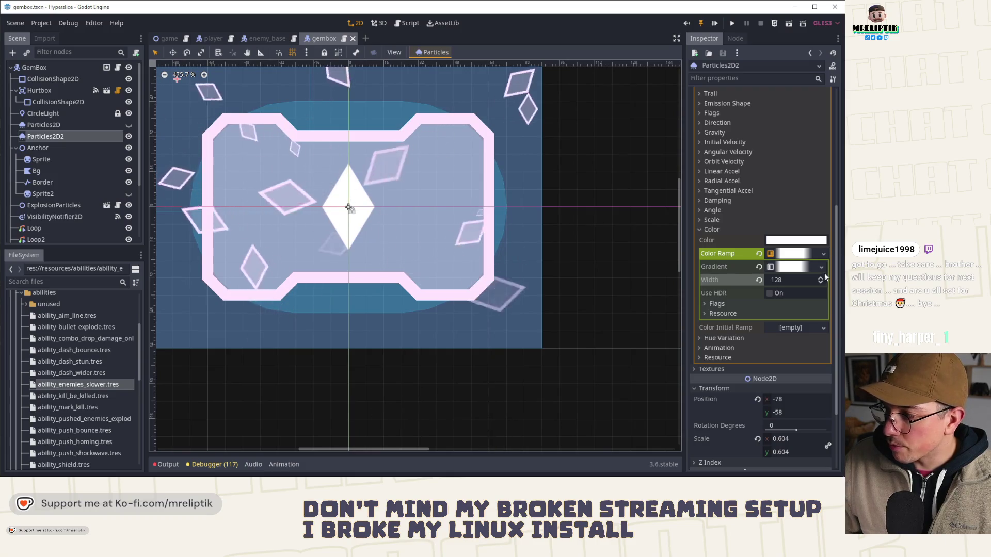
{"action": "left_click", "coordinate": [825, 254]}
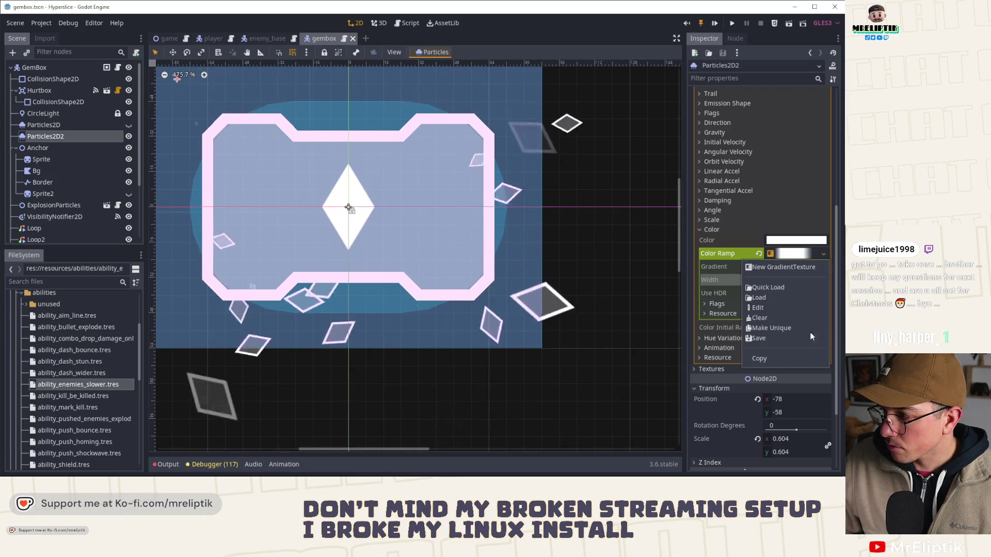
- Save the colour ramp as gems_particles_normal.tres in a new res folder under scenes/gems
{"action": "left_click", "coordinate": [766, 339]}
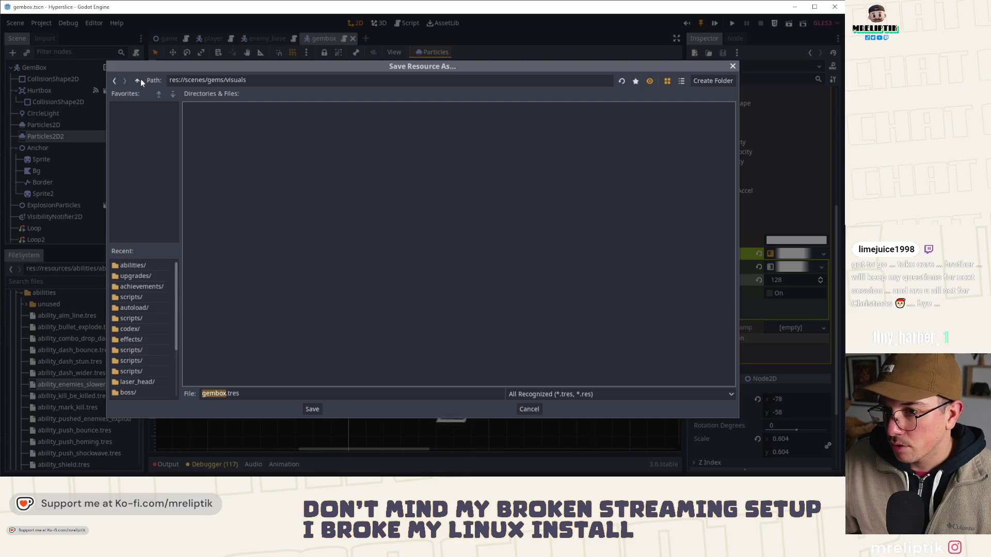
{"action": "left_click", "coordinate": [333, 166]}
{"action": "type", "text": "res"}
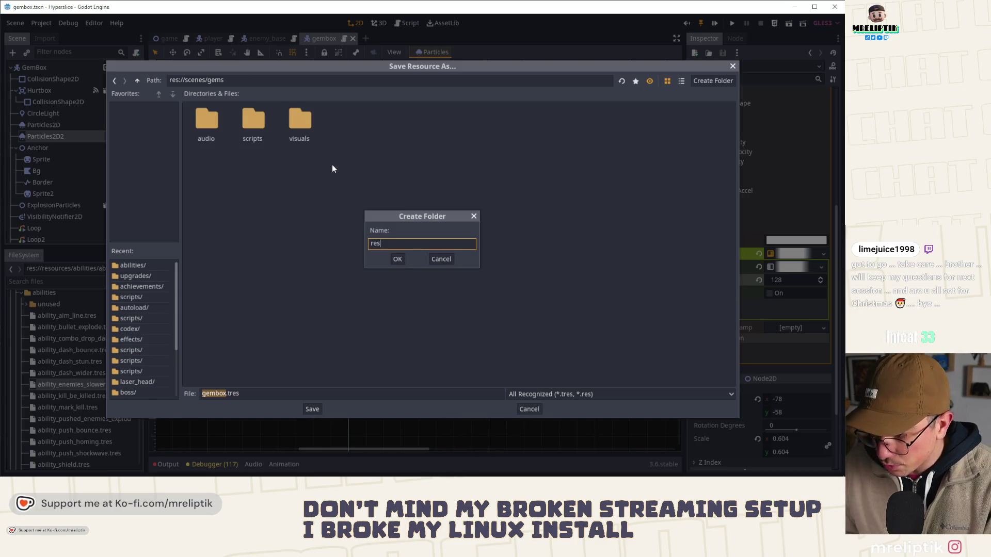
{"action": "key", "text": "Return"}
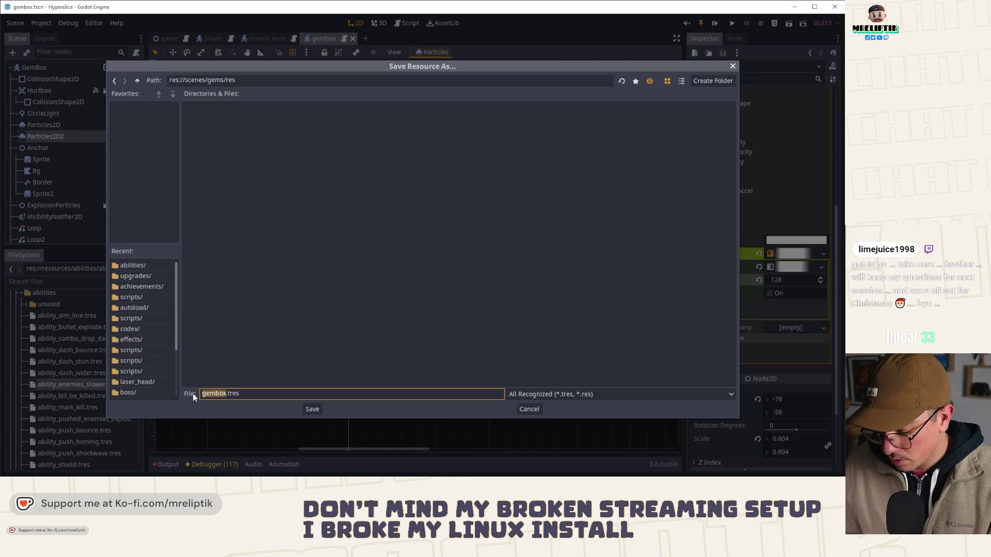
{"action": "type", "text": "gems_particles_"}
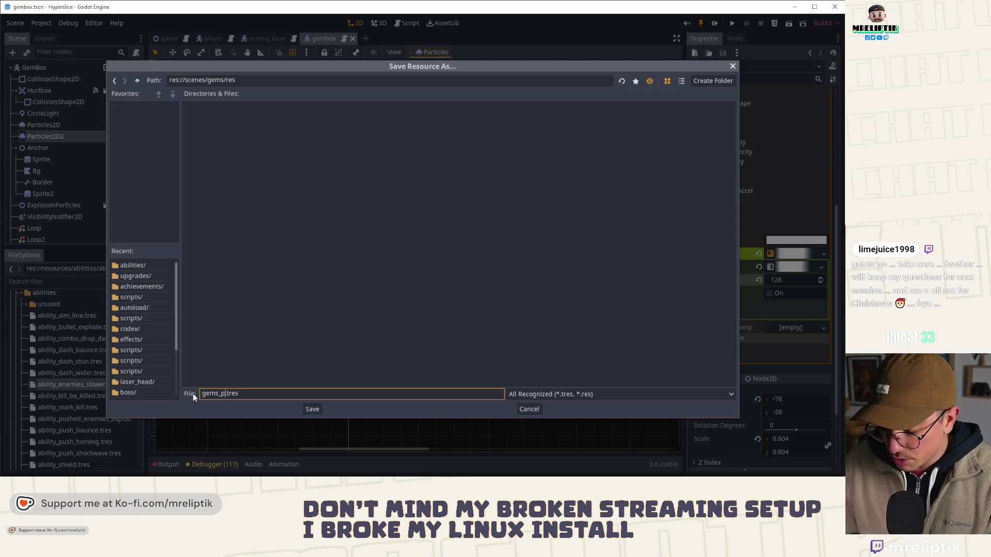
{"action": "type", "text": "gradient"}
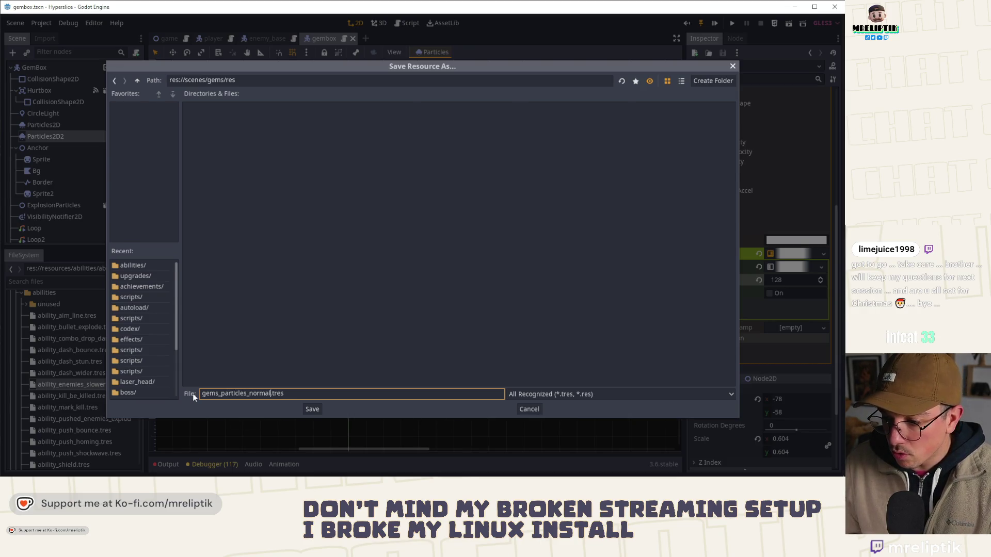
{"action": "key", "text": "Return"}
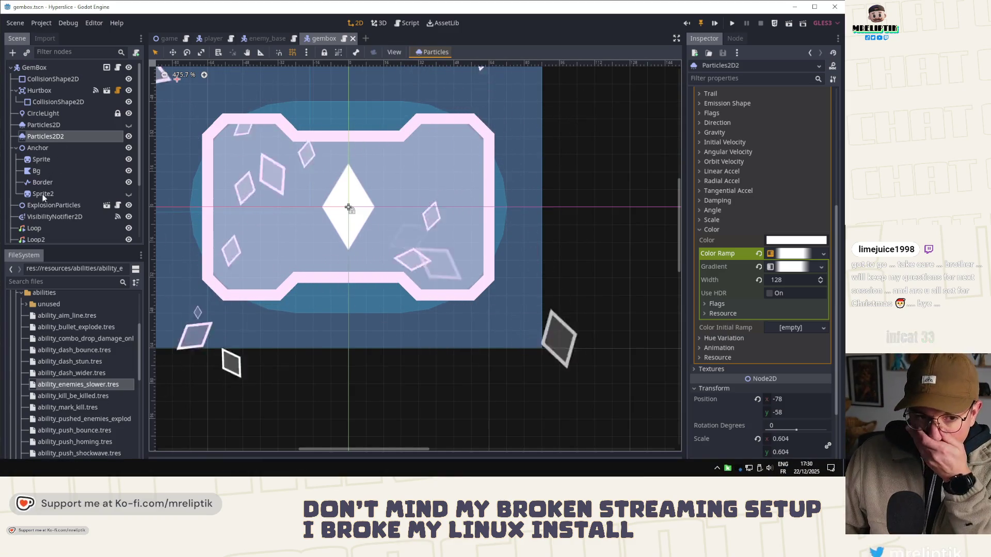
- Make the colour ramp unique and set the gradient's end stop to crimson ff002a
{"action": "left_click", "coordinate": [824, 253]}
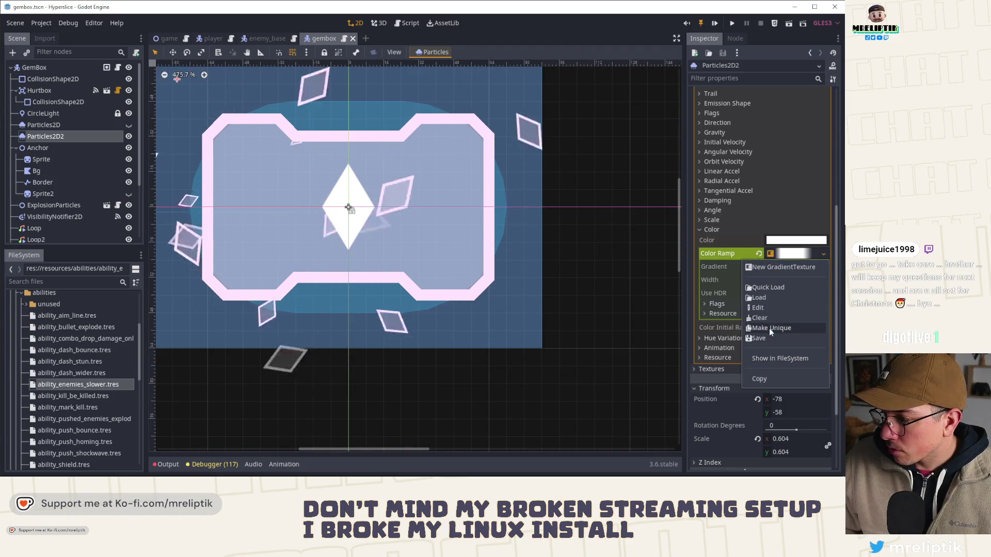
{"action": "left_click", "coordinate": [823, 268]}
{"action": "left_click", "coordinate": [794, 267]}
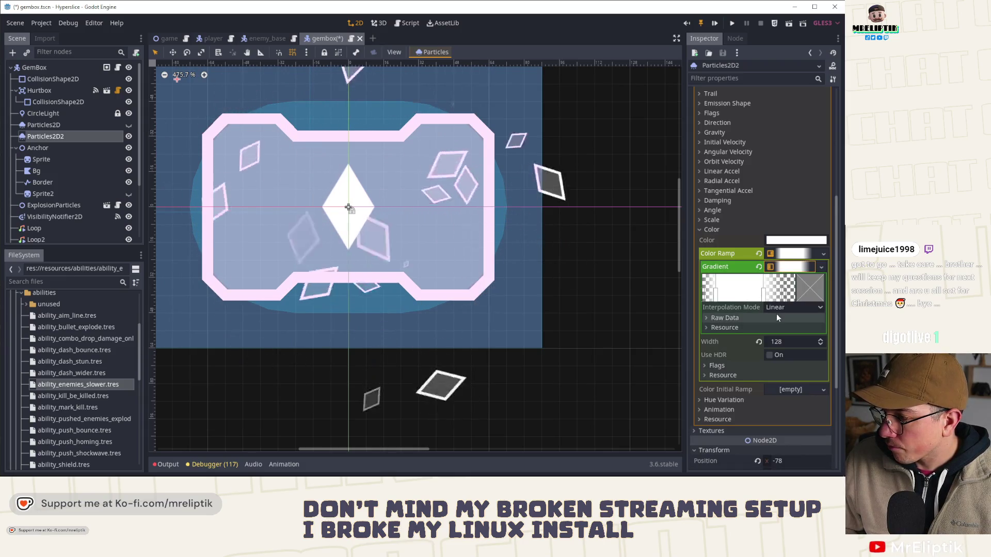
{"action": "left_click", "coordinate": [763, 294]}
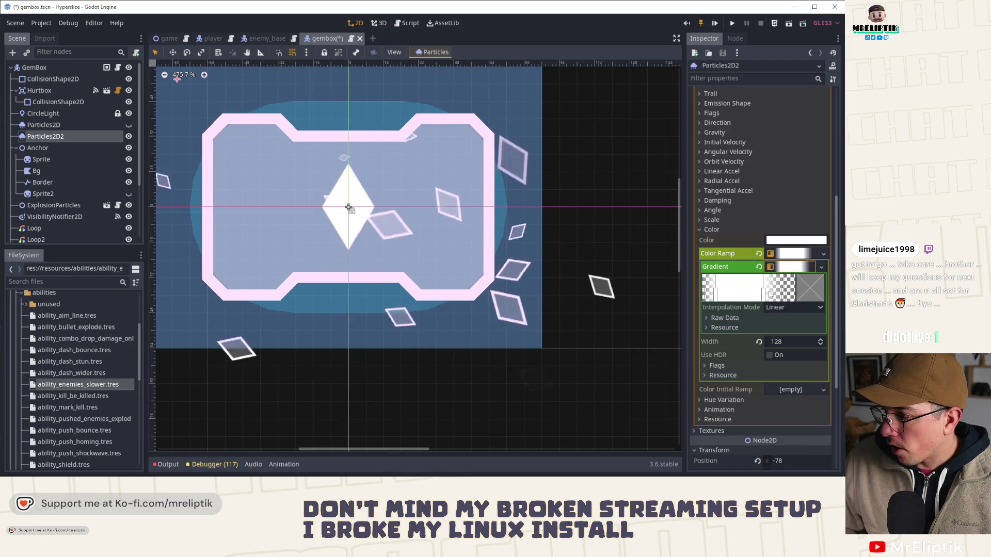
{"action": "left_click", "coordinate": [810, 288]}
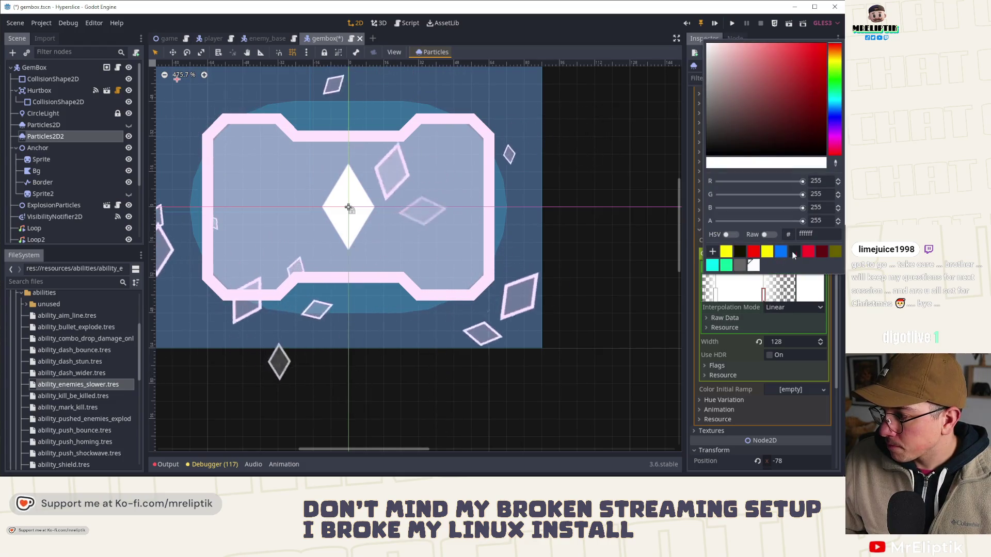
{"action": "left_click", "coordinate": [808, 251]}
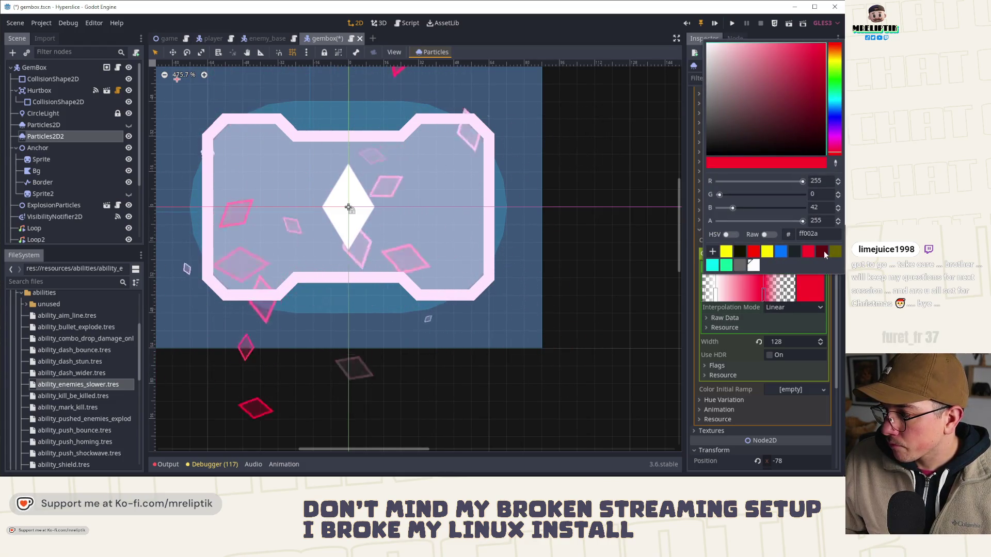
{"action": "left_click_drag", "start_coordinate": [764, 298], "coordinate": [768, 298]}
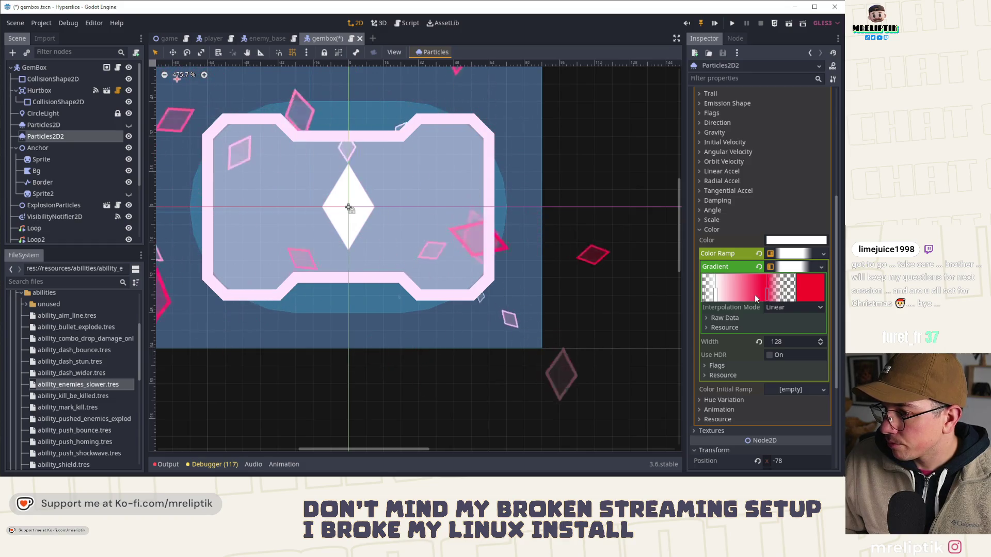
- Add and reposition gradient stops, and change the red stop to pink ff7b91
{"action": "double_click", "coordinate": [753, 297]}
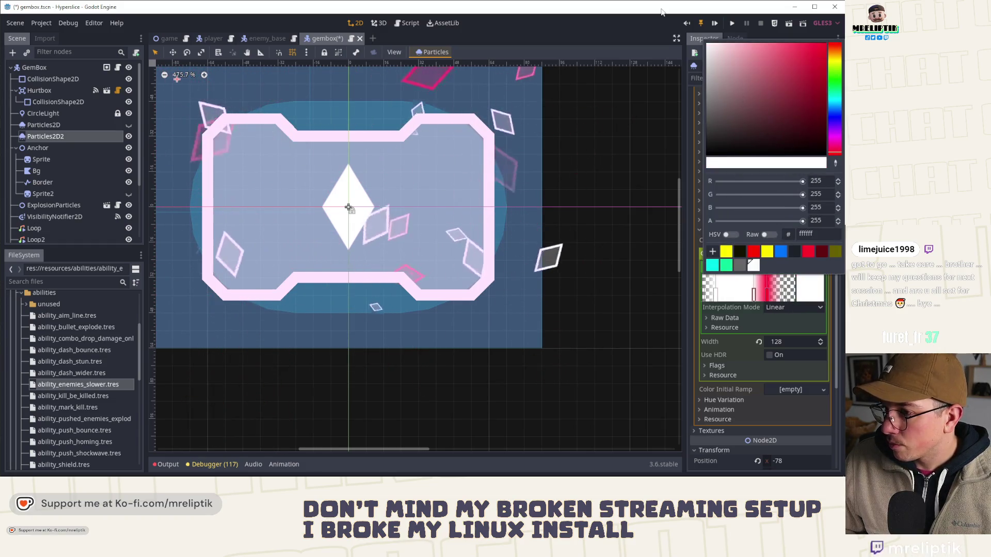
{"action": "scroll", "coordinate": [315, 194], "scroll_direction": "down", "scroll_amount": 5}
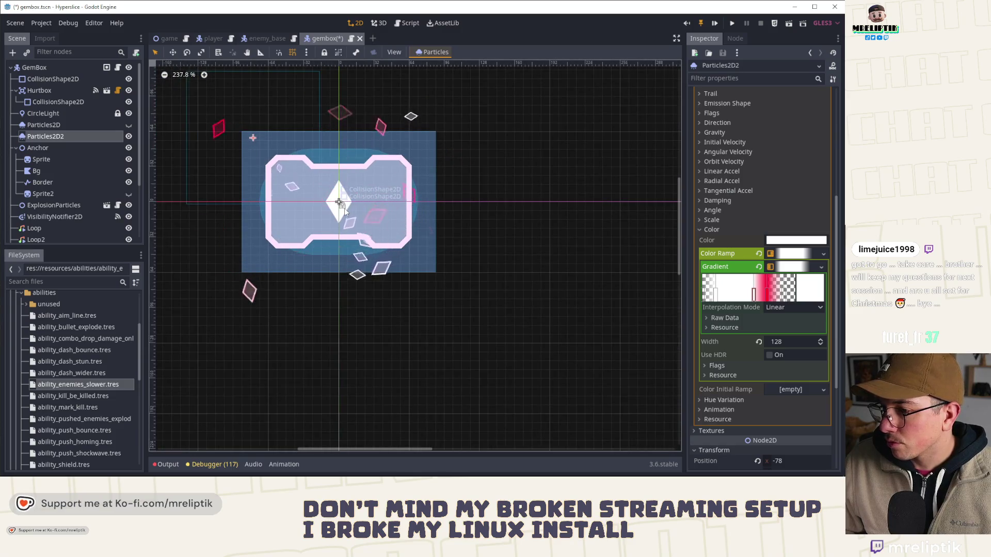
{"action": "scroll", "coordinate": [345, 208], "scroll_direction": "up", "scroll_amount": 5}
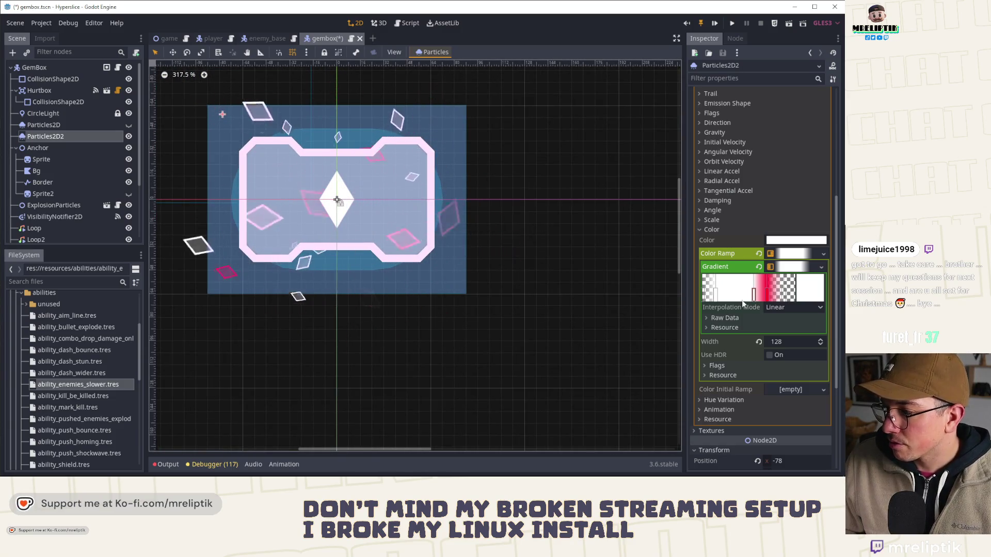
{"action": "left_click", "coordinate": [772, 295]}
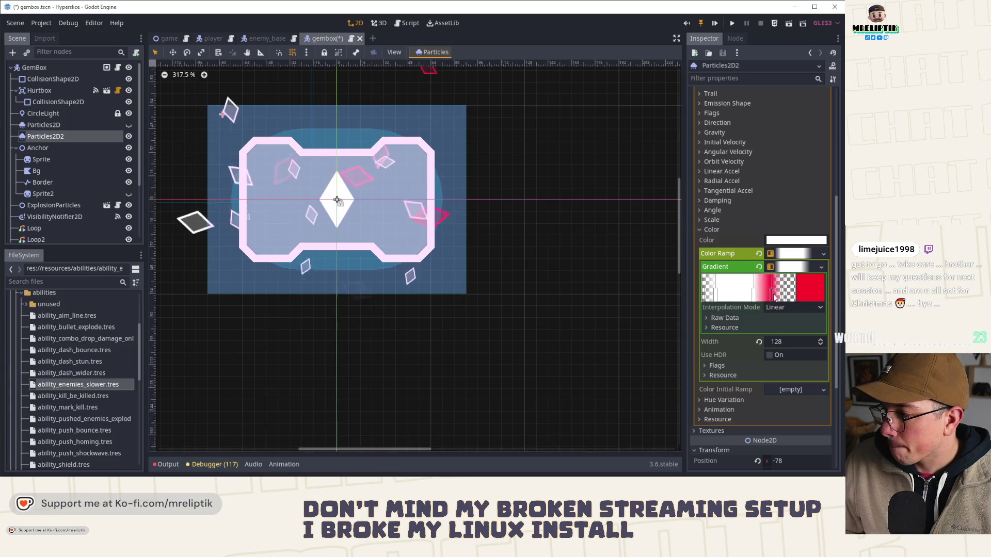
{"action": "left_click_drag", "start_coordinate": [755, 296], "coordinate": [747, 295]}
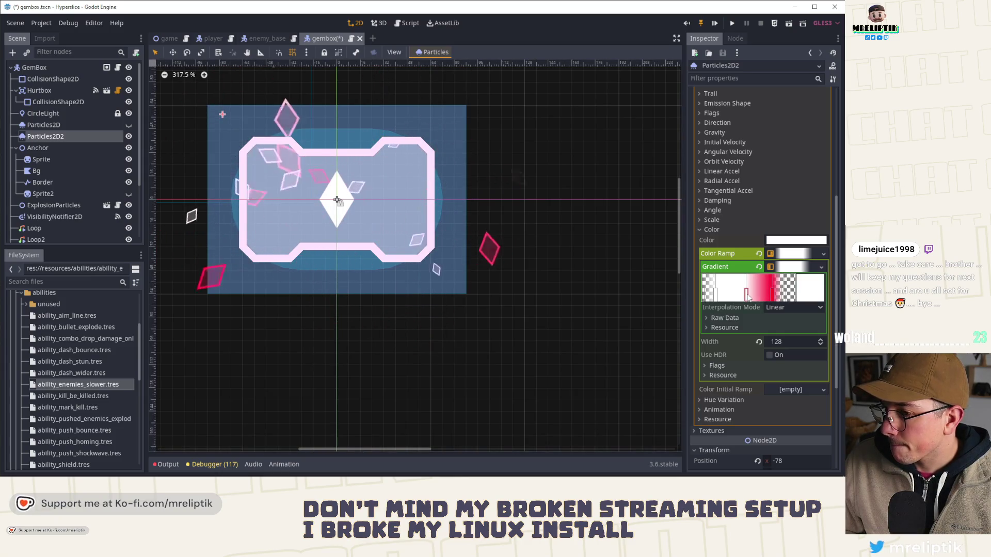
{"action": "double_click", "coordinate": [771, 298]}
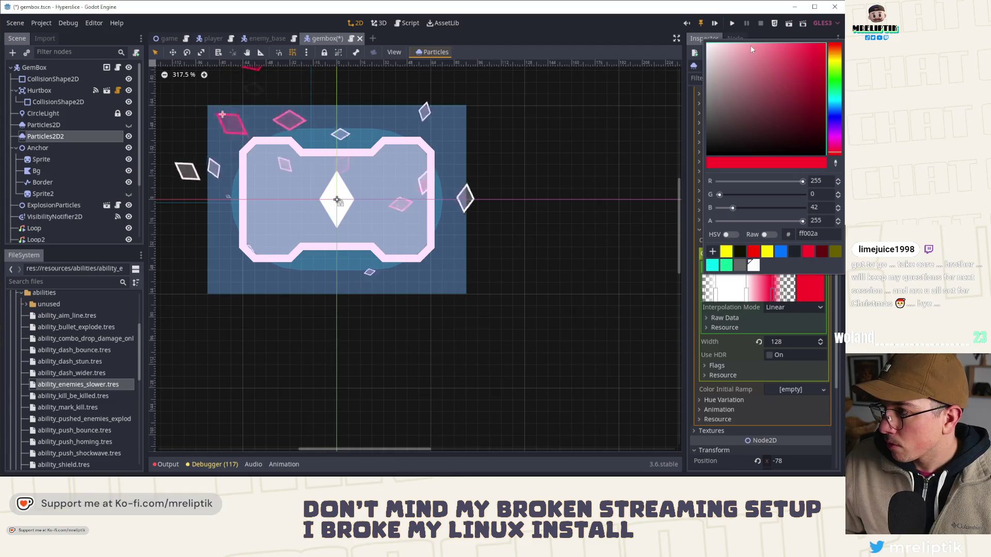
{"action": "left_click_drag", "start_coordinate": [752, 49], "coordinate": [768, 43]}
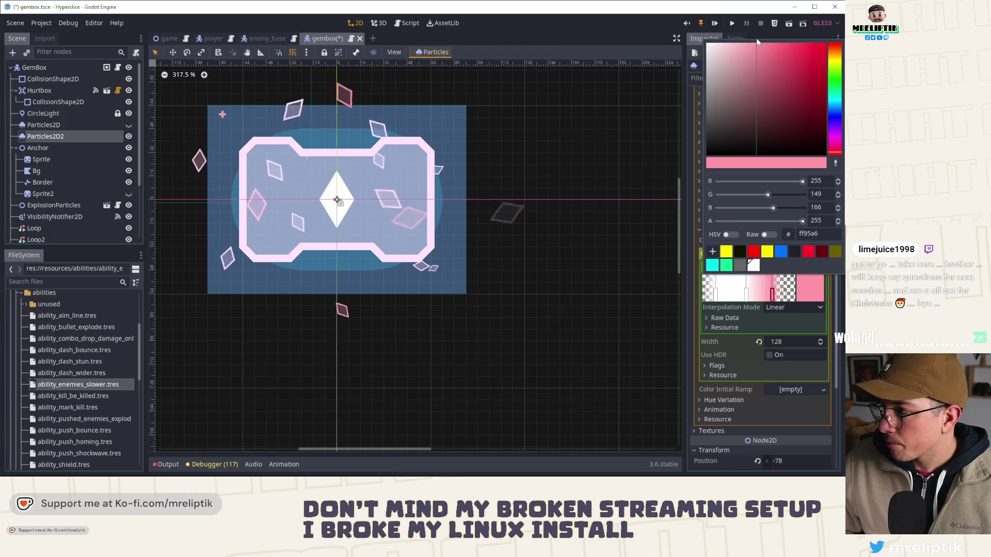
{"action": "left_click", "coordinate": [603, 47]}
{"action": "scroll", "coordinate": [393, 265], "scroll_direction": "down", "scroll_amount": 5}
{"action": "scroll", "coordinate": [306, 244], "scroll_direction": "up", "scroll_amount": 2}
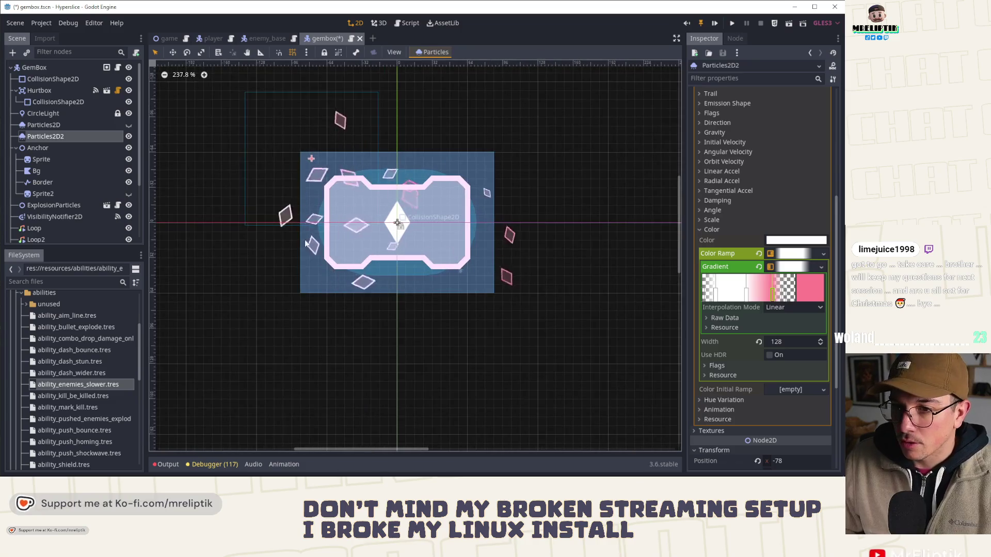
{"action": "scroll", "coordinate": [386, 215], "scroll_direction": "up", "scroll_amount": 4}
{"action": "left_click", "coordinate": [42, 182]}
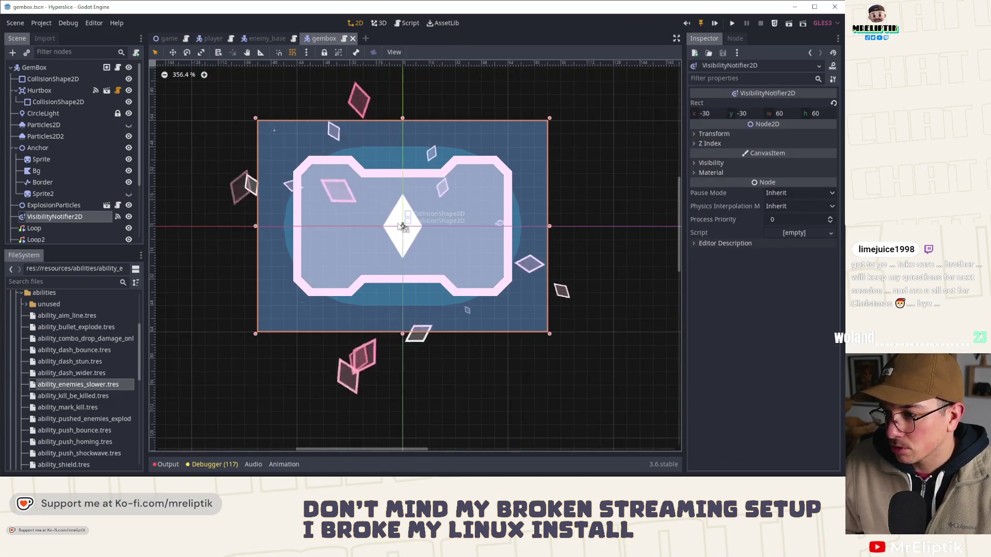
- Try rotating the Sprite to about 15.5 degrees, then undo it
{"action": "left_click", "coordinate": [55, 162]}
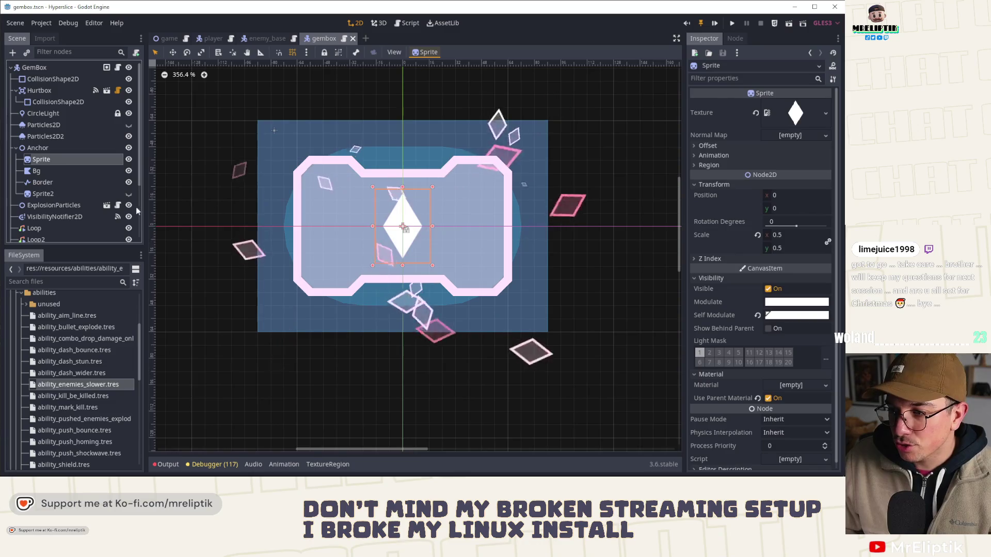
{"action": "mouse_move", "coordinate": [792, 221]}
{"action": "left_mouse_down"}
{"action": "mouse_move", "coordinate": [816, 222]}
{"action": "mouse_move", "coordinate": [797, 228]}
{"action": "left_mouse_up"}
{"action": "key", "text": "ctrl+z"}
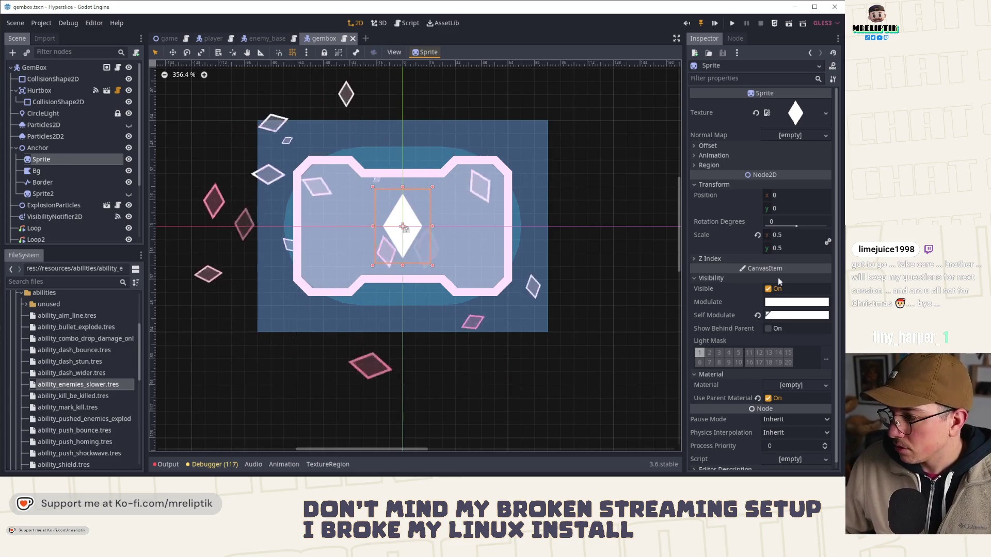
- Toggle the first Particles2D emitter's visibility, then bring up Particles2D2's Color Ramp options
{"action": "left_click", "coordinate": [41, 136]}
{"action": "left_click", "coordinate": [76, 127]}
{"action": "left_click", "coordinate": [128, 125]}
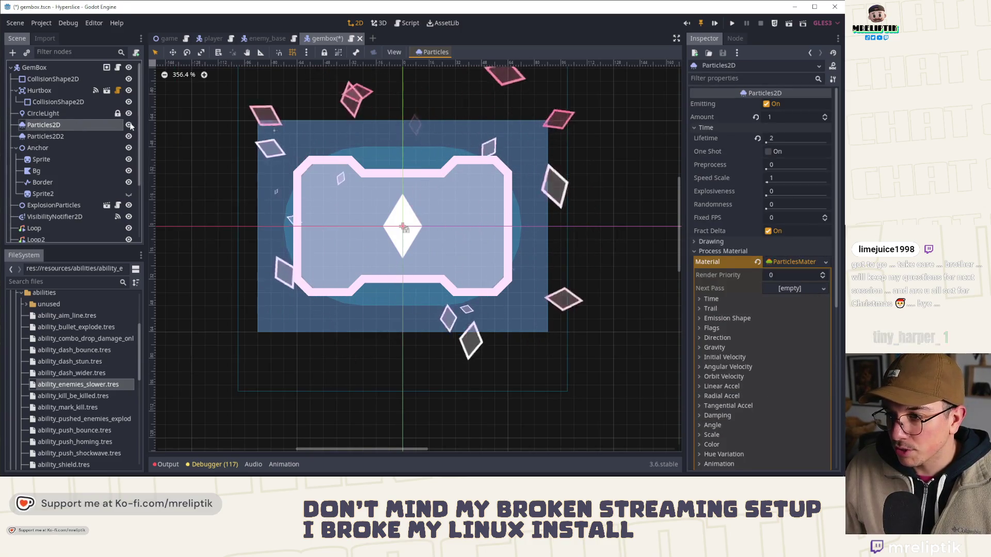
{"action": "left_click", "coordinate": [128, 125]}
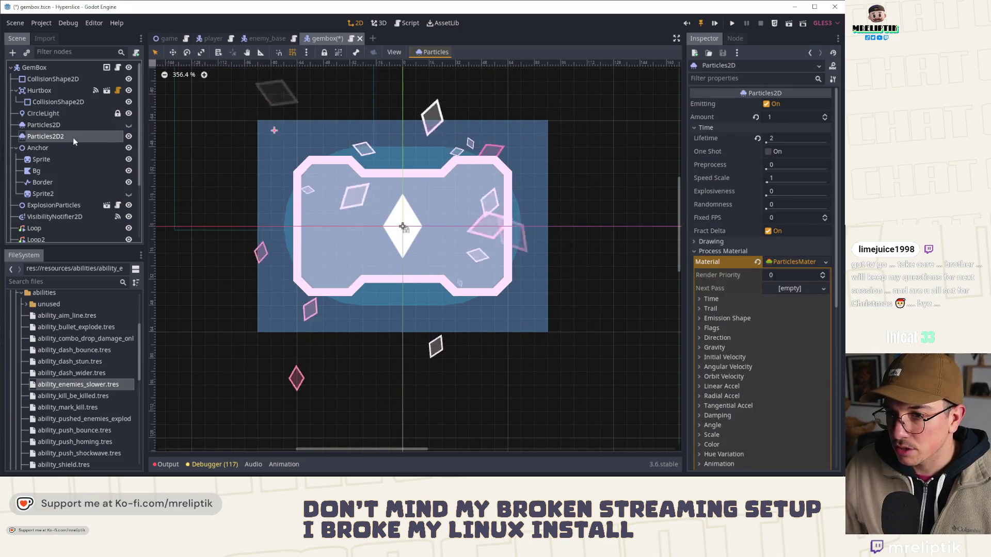
{"action": "left_click", "coordinate": [72, 137]}
{"action": "left_click", "coordinate": [823, 253]}
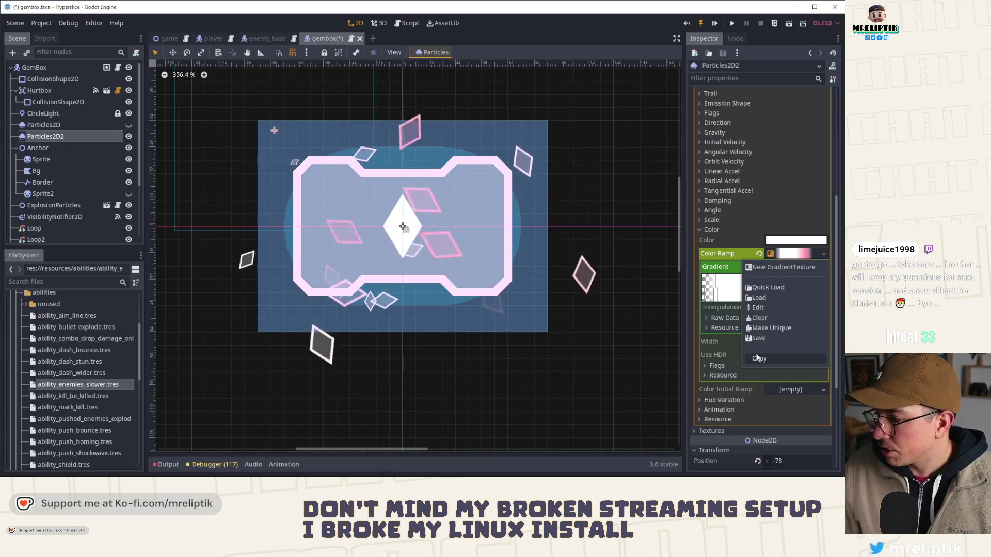
- Save the pink ramp as gems_particles_mimic.tres, then load gems_particles_normal.tres as Particles2D2's colour ramp
{"action": "left_click", "coordinate": [748, 327]}
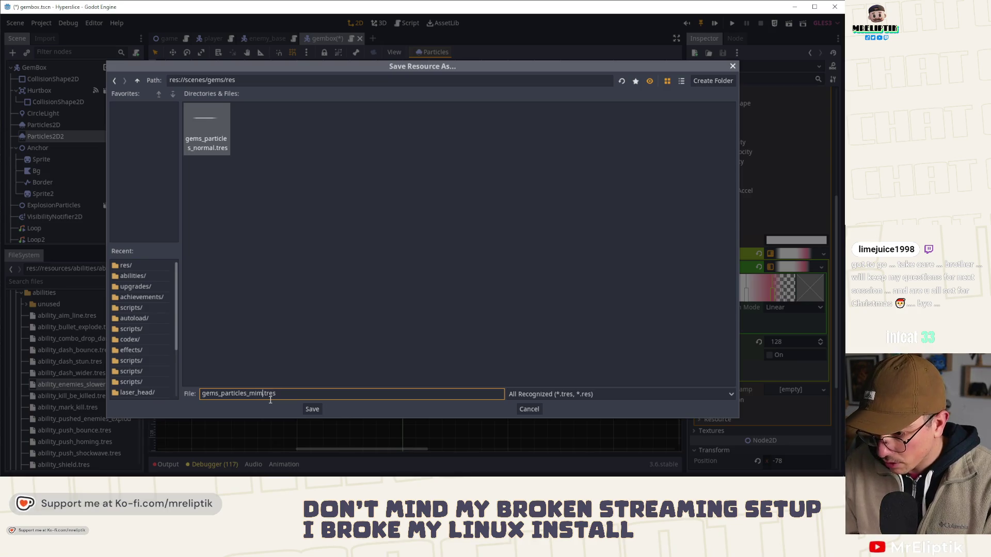
{"action": "key", "text": "Return"}
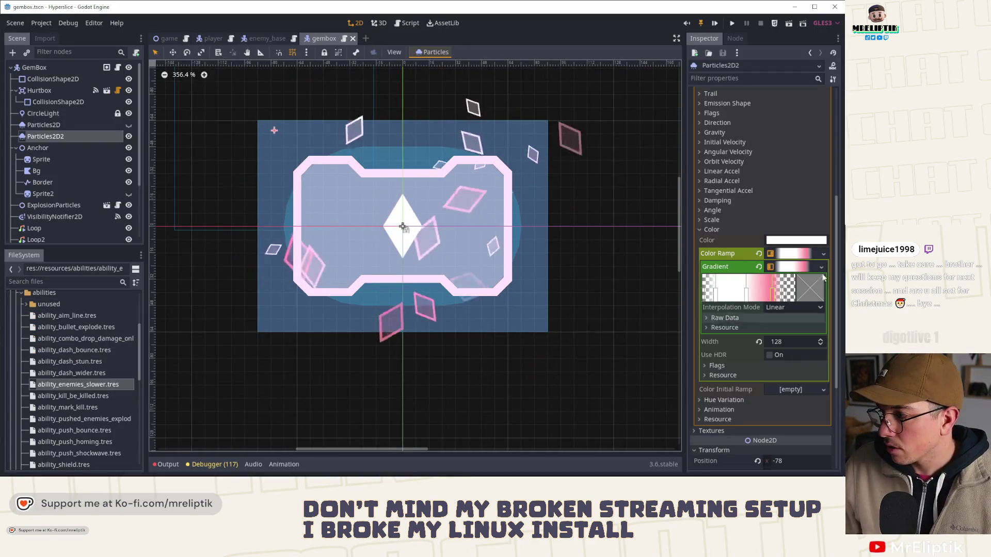
{"action": "left_click", "coordinate": [823, 254]}
{"action": "left_click", "coordinate": [764, 297]}
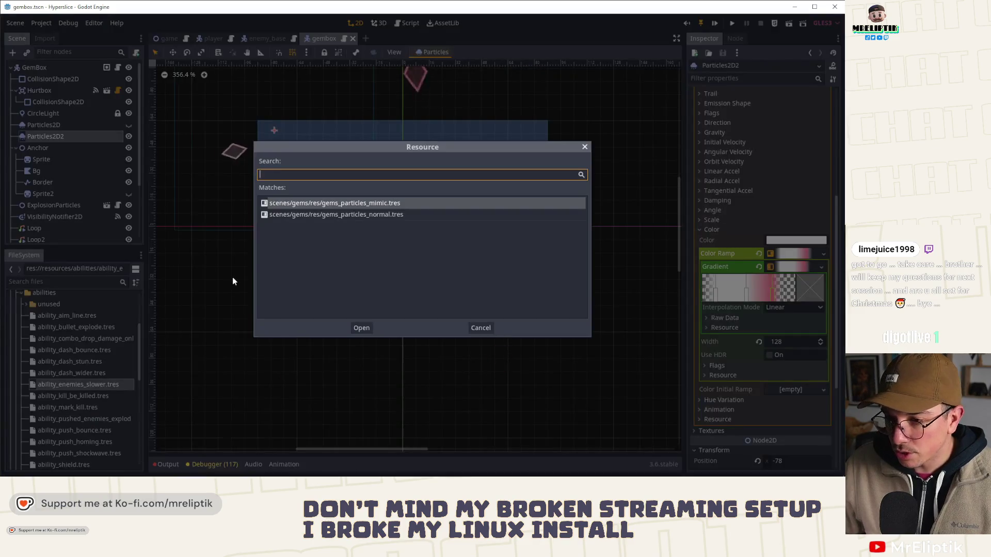
{"action": "double_click", "coordinate": [352, 214]}
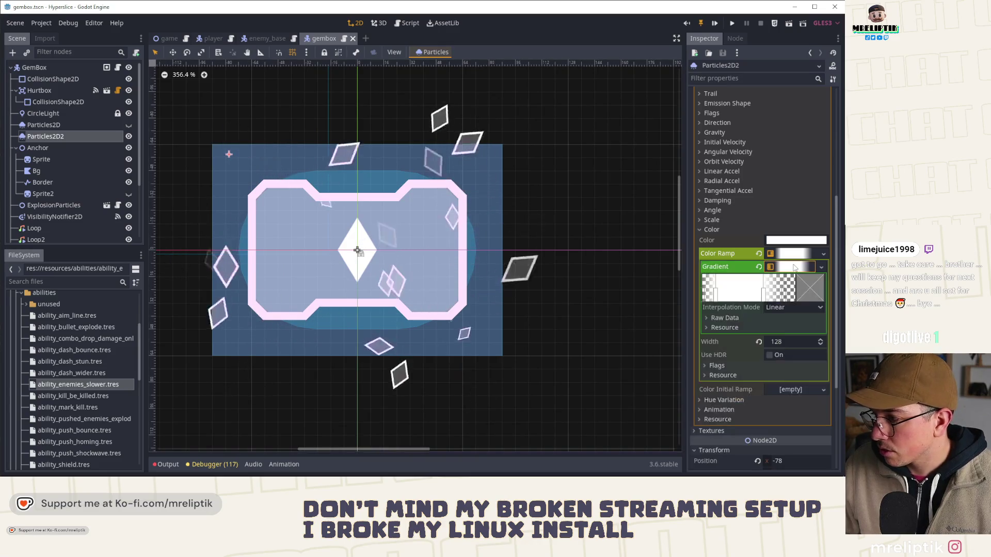
{"action": "scroll", "coordinate": [283, 271], "scroll_direction": "up", "scroll_amount": 1}
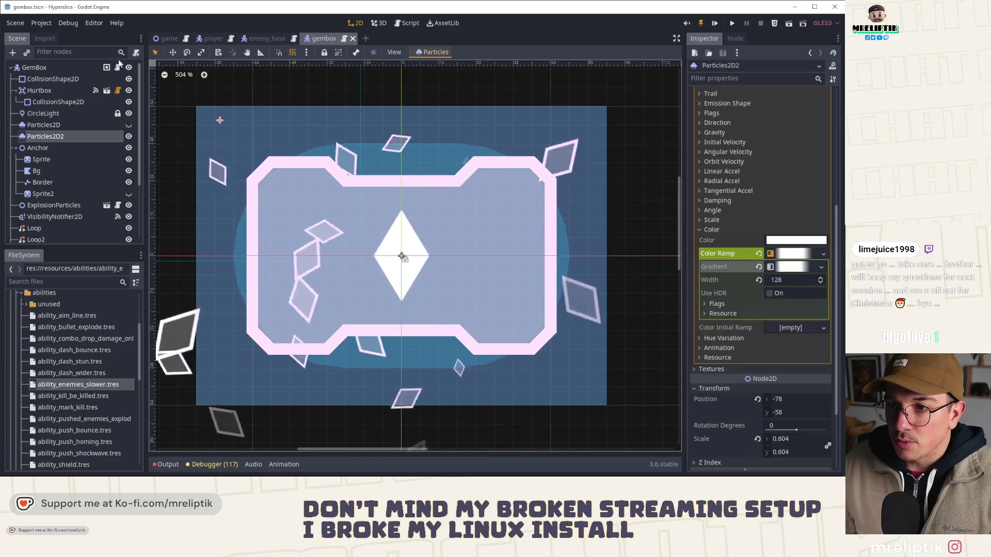
- In gembox.gd, add 'var mimic: bool = false' below the exports
{"action": "key", "text": "F3"}
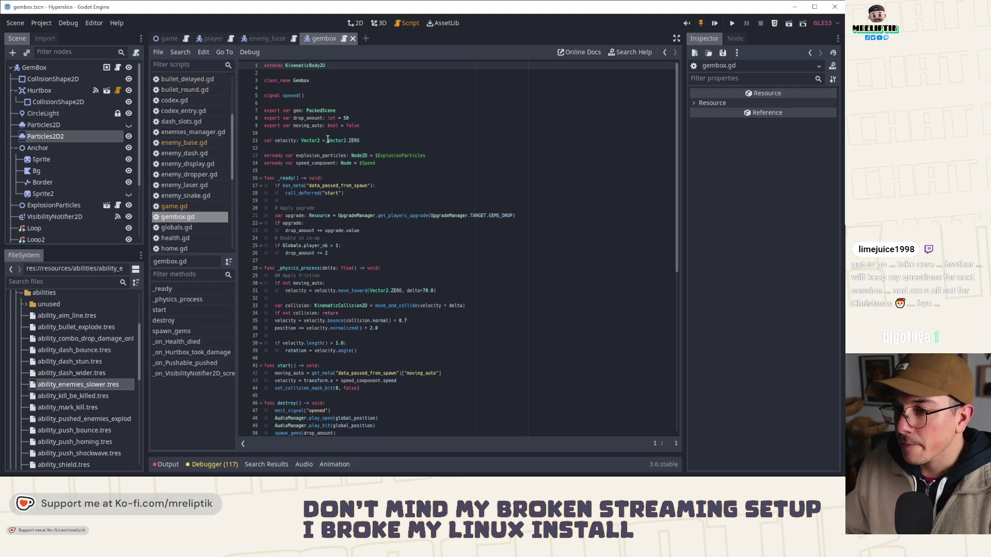
{"action": "left_click", "coordinate": [293, 134]}
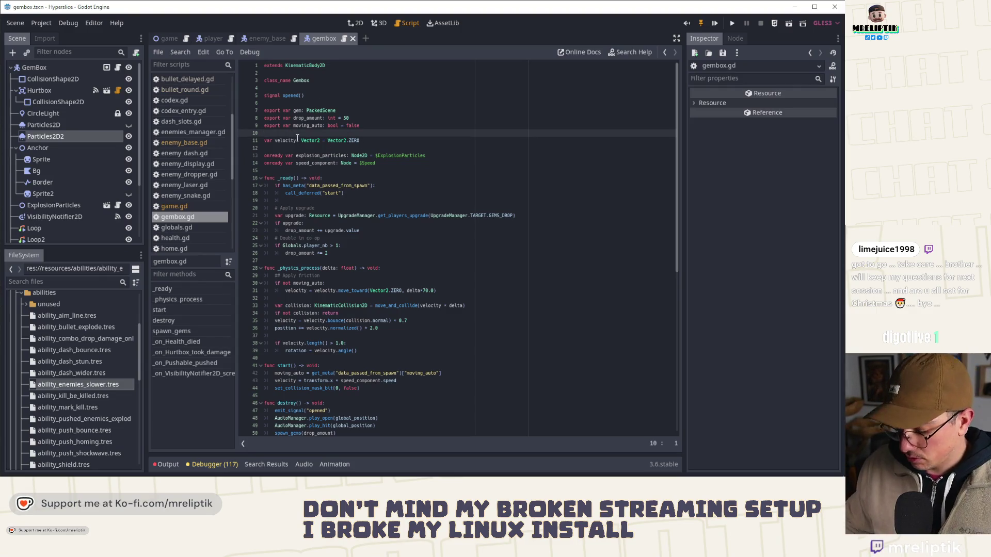
{"action": "key", "text": "Return"}
{"action": "key", "text": "Return"}
{"action": "key", "text": "Up"}
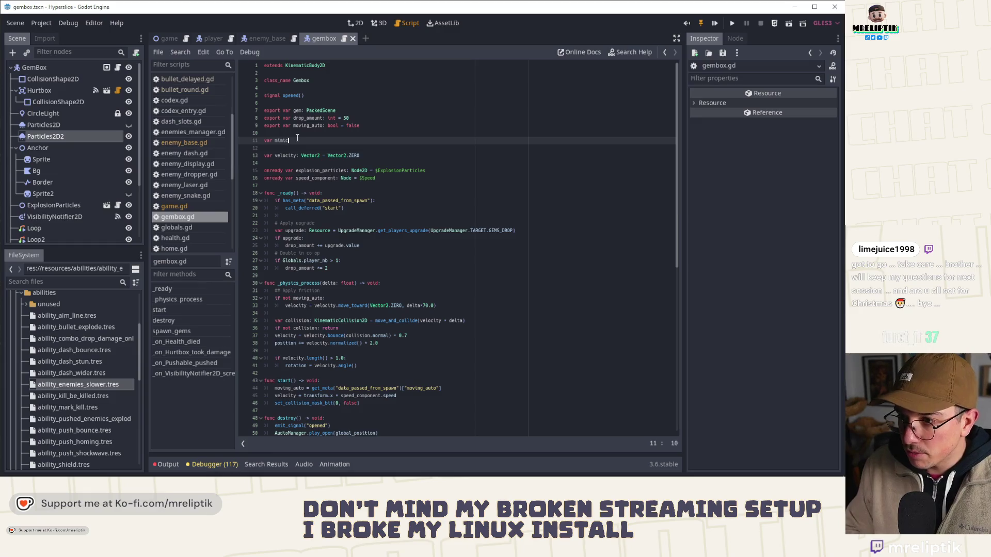
{"action": "type", "text": "se"}
{"action": "key", "text": "ctrl+s"}
- Add 'export var particle_gradient_mimic: GradientTexture' preloading res://scenes/gems/res/gems_particles_mimic.tres
{"action": "key", "text": "Return"}
{"action": "key", "text": "Return"}
{"action": "key", "text": "Up"}
{"action": "type", "text": "e"}
{"action": "type", "text": "article_gradient_"}
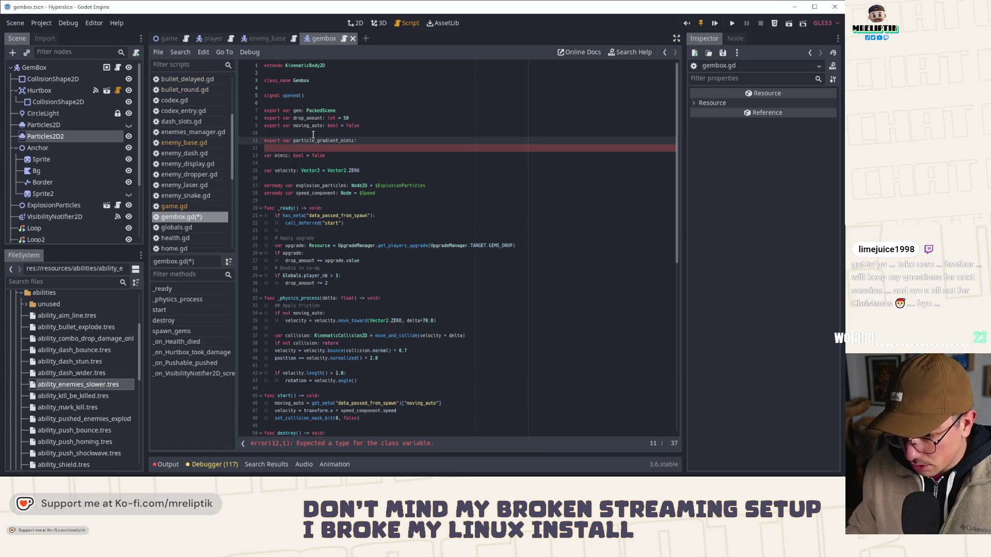
{"action": "type", "text": "mimic"}
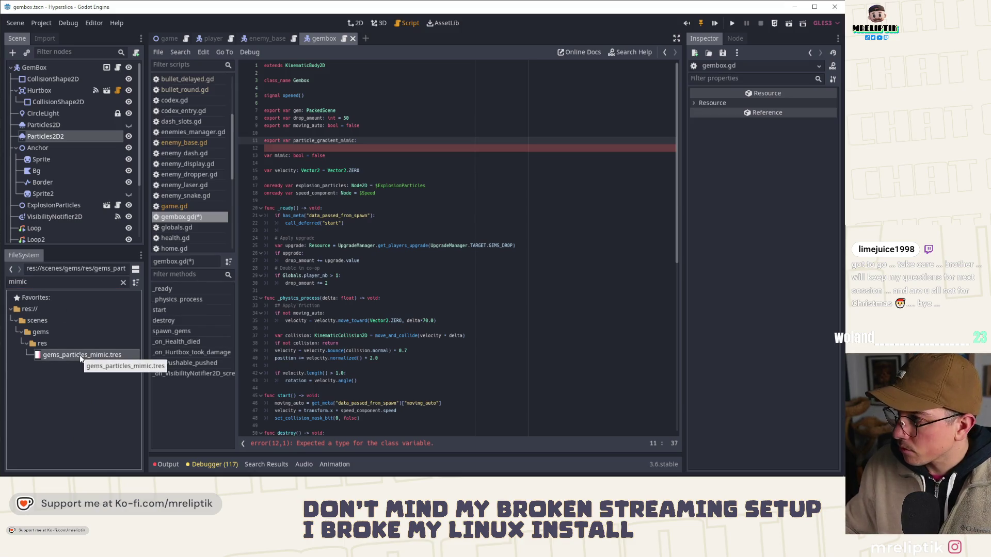
{"action": "left_click", "coordinate": [80, 355]}
{"action": "left_click", "coordinate": [385, 143]}
{"action": "type", "text": "GradientTexture ="}
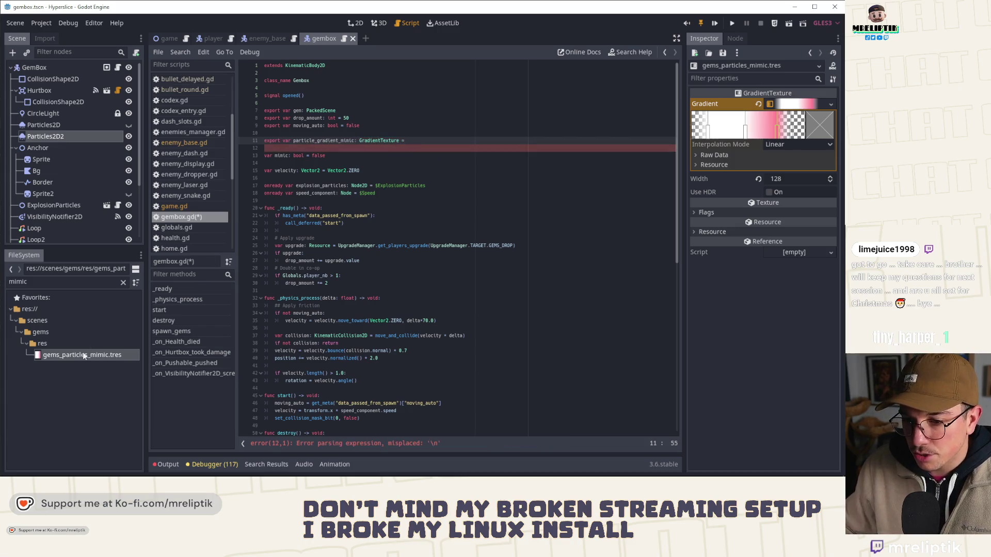
{"action": "left_click_drag", "start_coordinate": [79, 355], "coordinate": [434, 177]}
{"action": "left_click", "coordinate": [391, 159]}
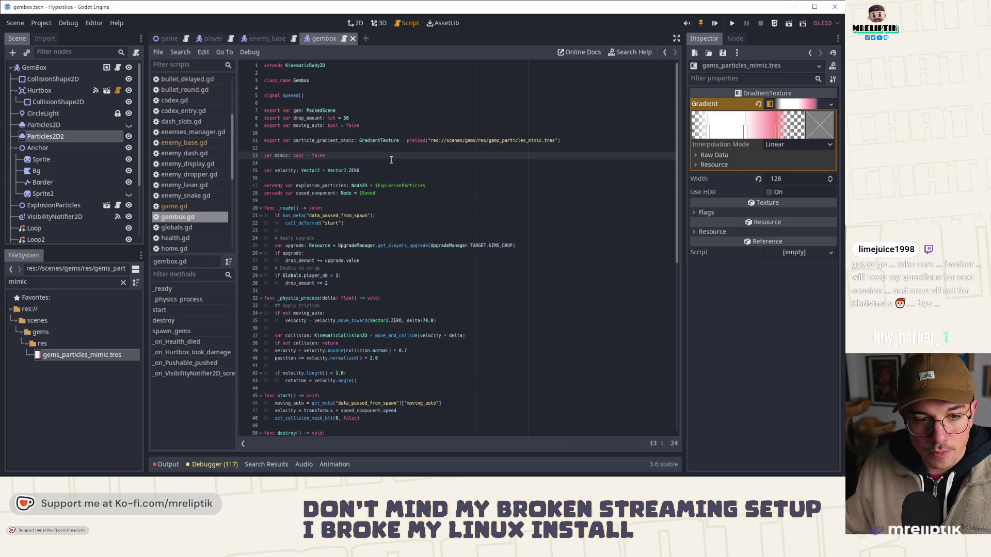
- Copy the particle_gradient_mimic name and open a new line at the end of _ready
{"action": "double_click", "coordinate": [330, 142]}
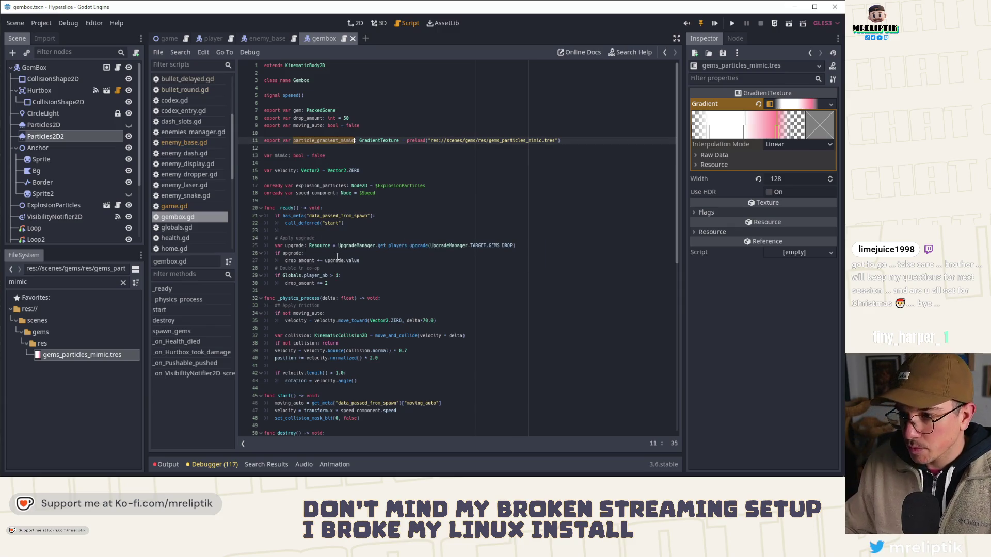
{"action": "left_click", "coordinate": [352, 230]}
{"action": "key", "text": "Return"}
{"action": "key", "text": "Return"}
{"action": "key", "text": "Up"}
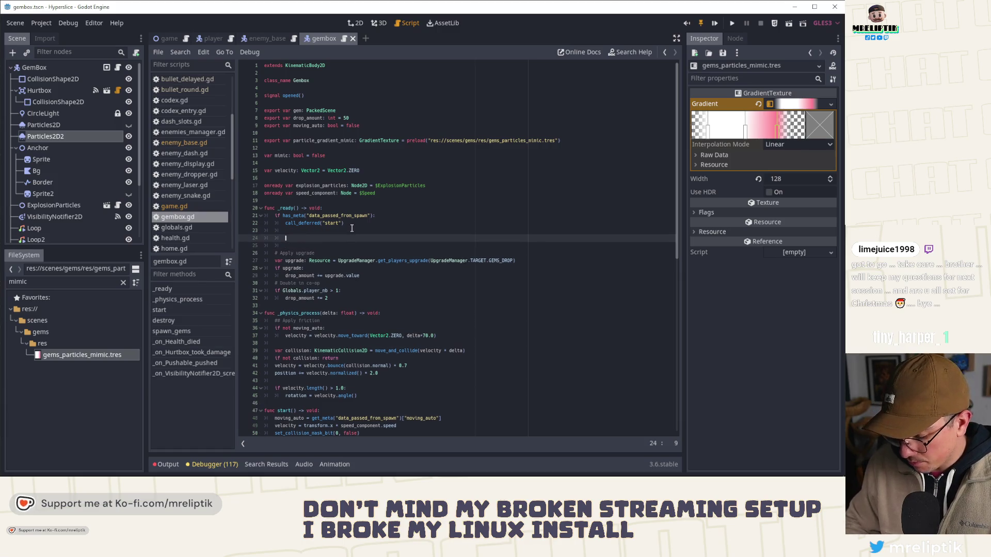
- Write 'if mimic:' in _ready with a $Particles2D2 reference before particle_gradient_mimic
{"action": "type", "text": "ic:"}
{"action": "key", "text": "Return"}
{"action": "type", "text": "particle_gradient_mimic"}
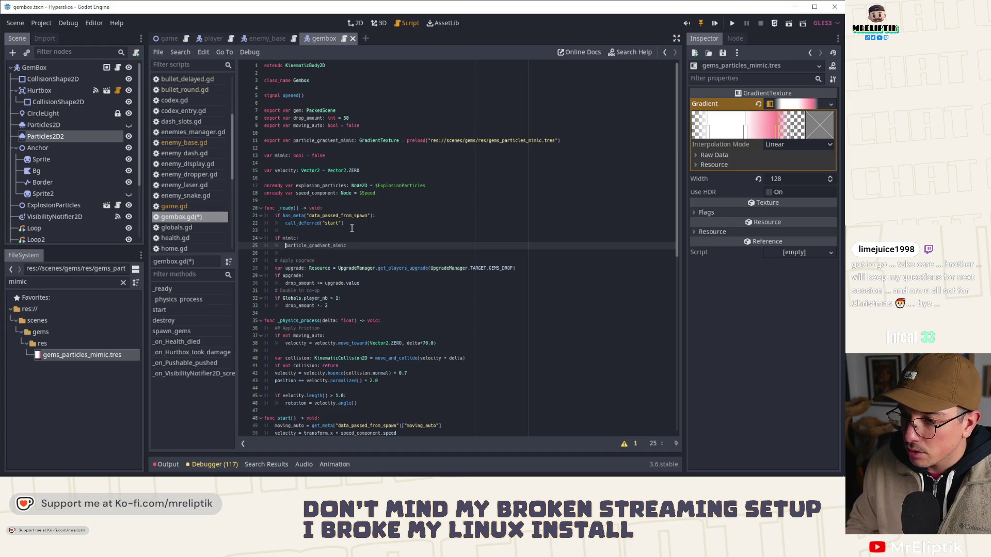
{"action": "left_click", "coordinate": [286, 247]}
{"action": "mouse_move", "coordinate": [47, 136]}
{"action": "left_mouse_down"}
{"action": "mouse_move", "coordinate": [217, 232]}
{"action": "mouse_move", "coordinate": [289, 247]}
{"action": "left_mouse_up"}
{"action": "key", "text": "ctrl+z"}
{"action": "mouse_move", "coordinate": [46, 137]}
{"action": "left_mouse_down"}
{"action": "mouse_move", "coordinate": [289, 250]}
{"action": "mouse_move", "coordinate": [289, 269]}
{"action": "mouse_move", "coordinate": [285, 247]}
{"action": "left_mouse_up"}
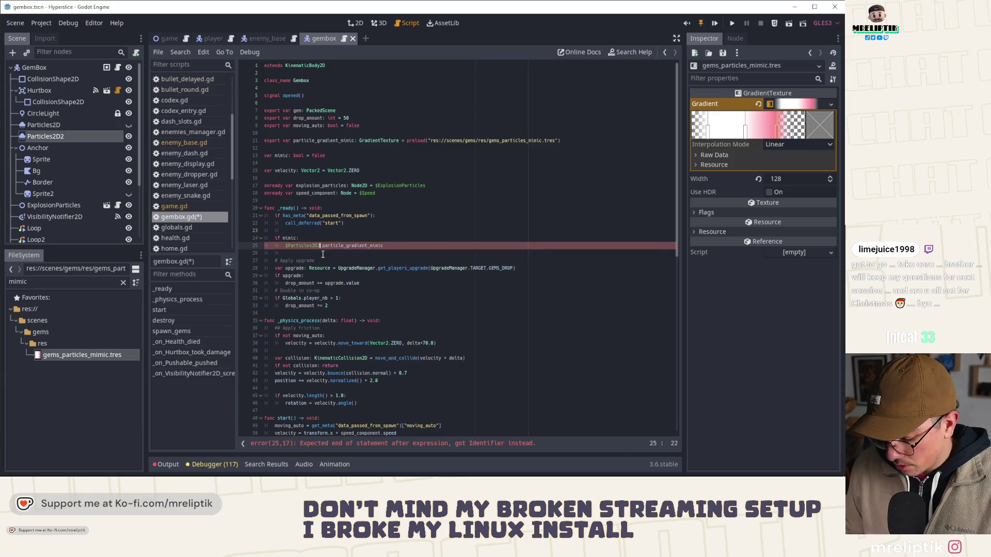
{"action": "type", "text": "."}
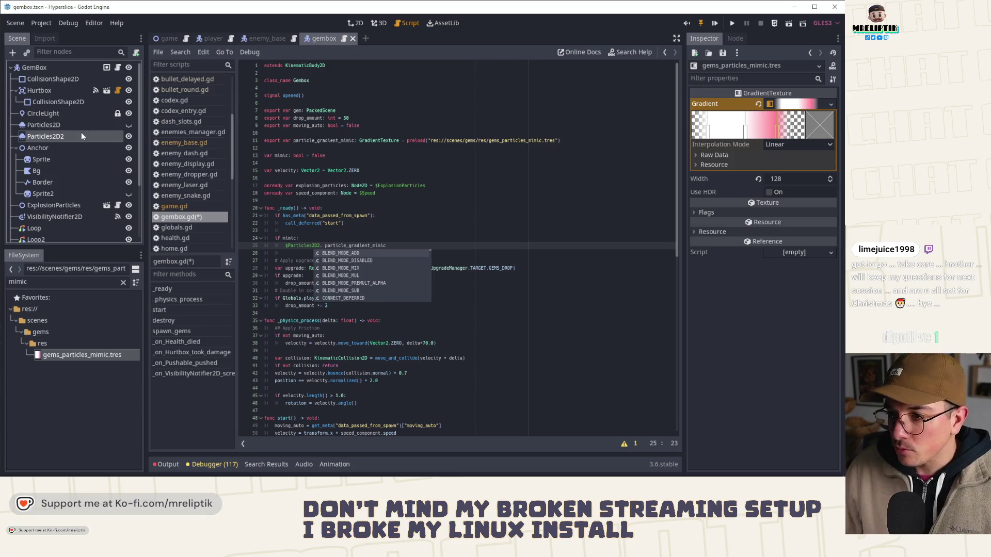
- Complete the line as $Particles2D2.process_material.color_ramp = particle_gradient_mimic
{"action": "left_click", "coordinate": [82, 133]}
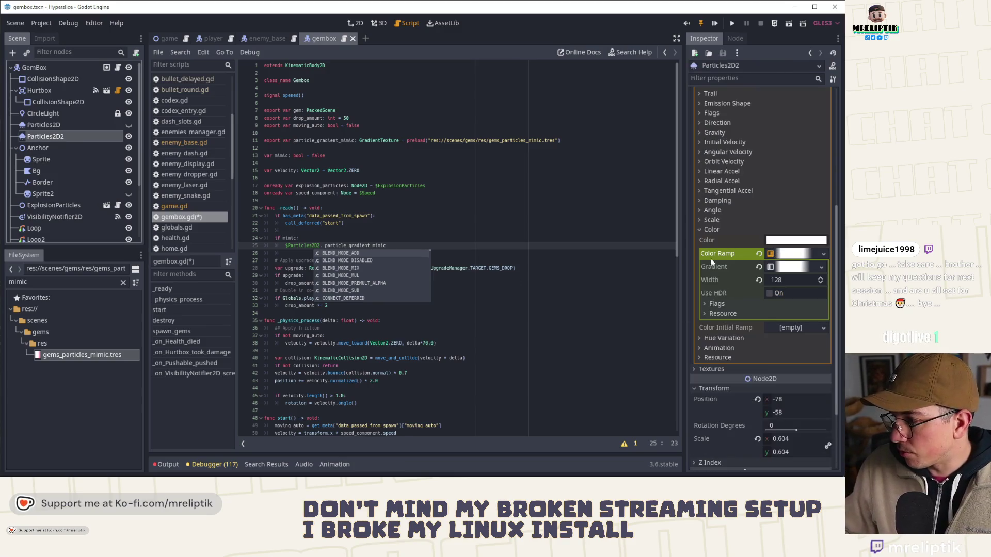
{"action": "mouse_move", "coordinate": [716, 258]}
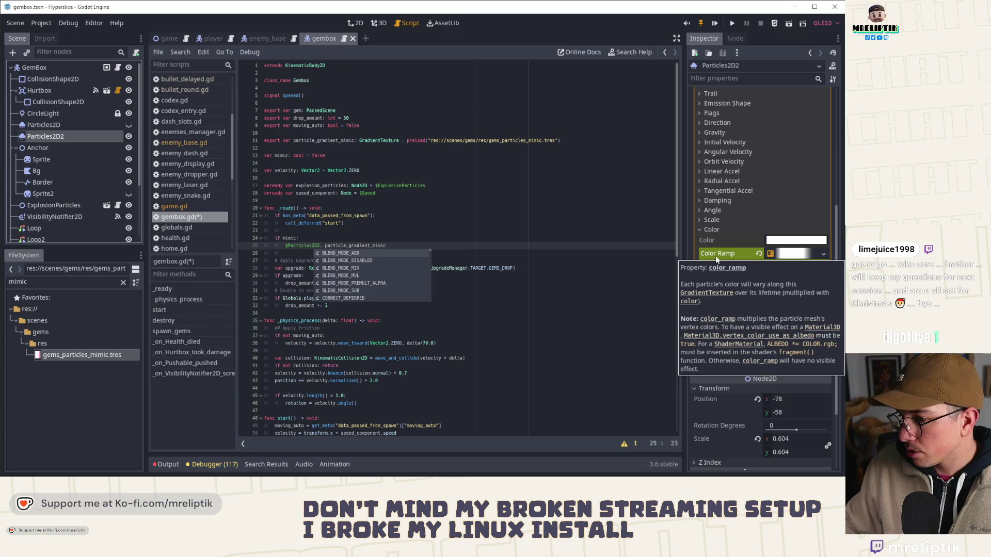
{"action": "left_click", "coordinate": [716, 256]}
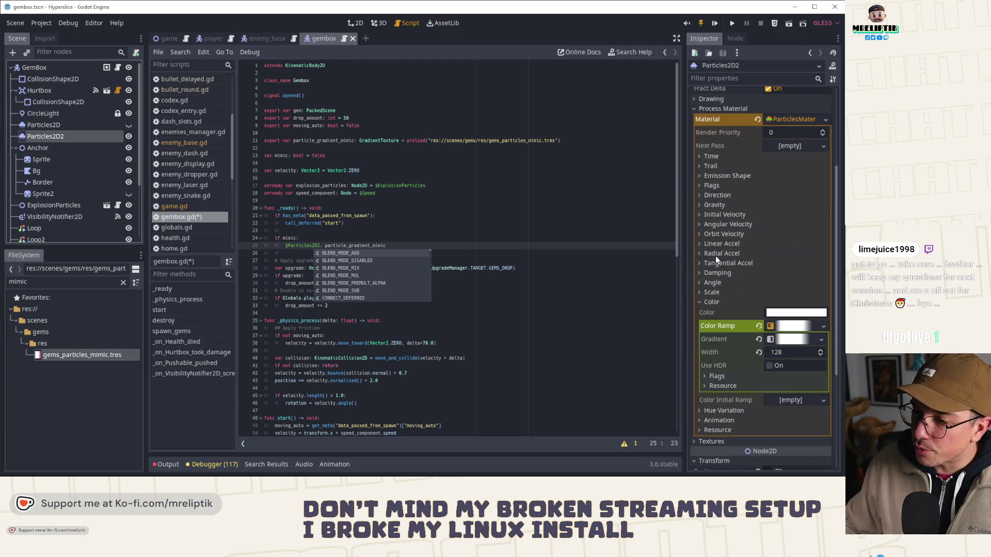
{"action": "scroll", "coordinate": [720, 300], "scroll_direction": "down", "scroll_amount": 2}
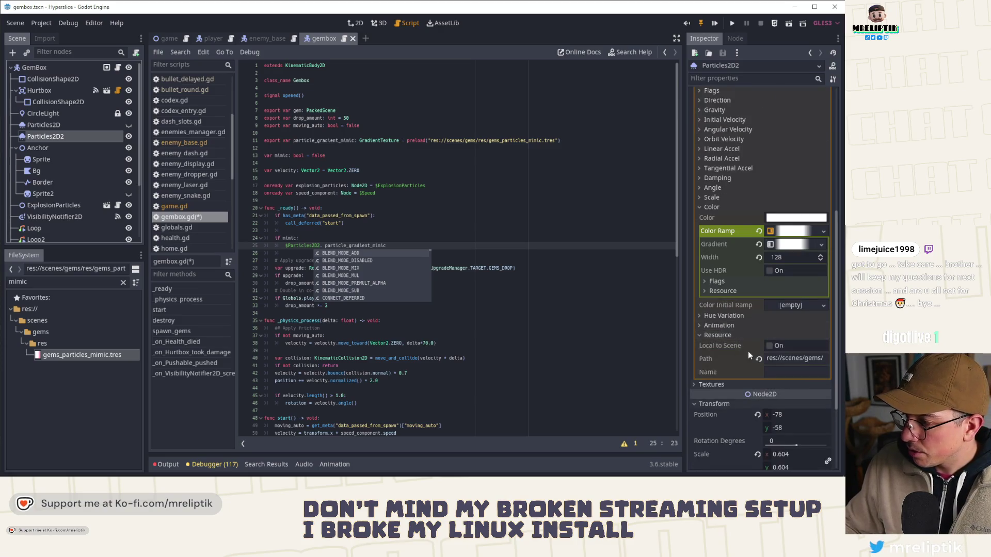
{"action": "key", "text": "ctrl+s"}
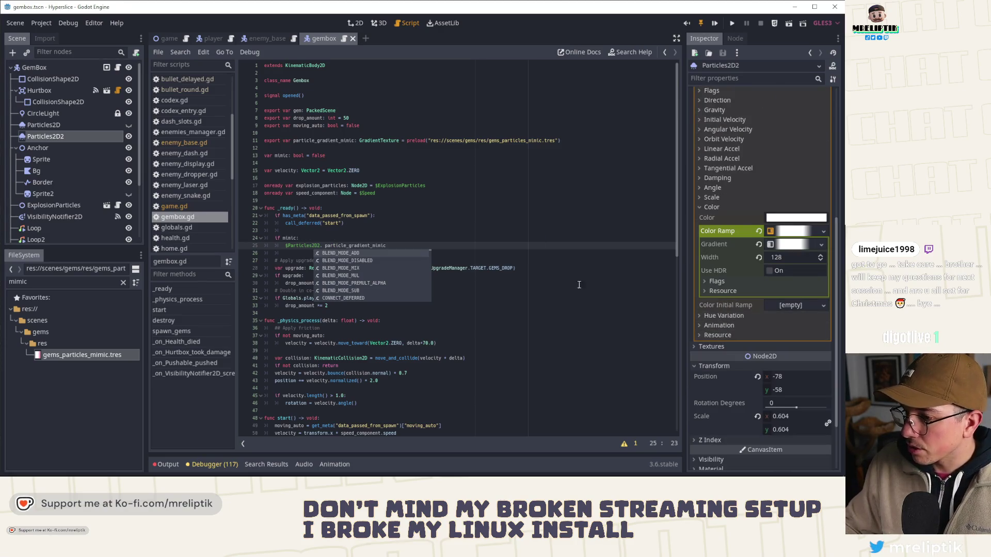
{"action": "type", "text": "proce"}
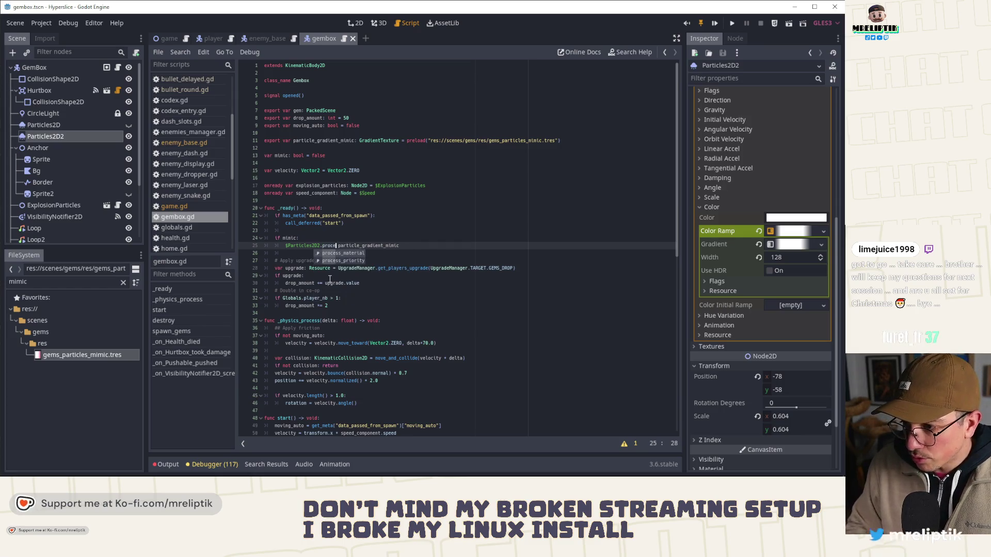
{"action": "key", "text": "Return"}
{"action": "key", "text": "ctrl+s"}
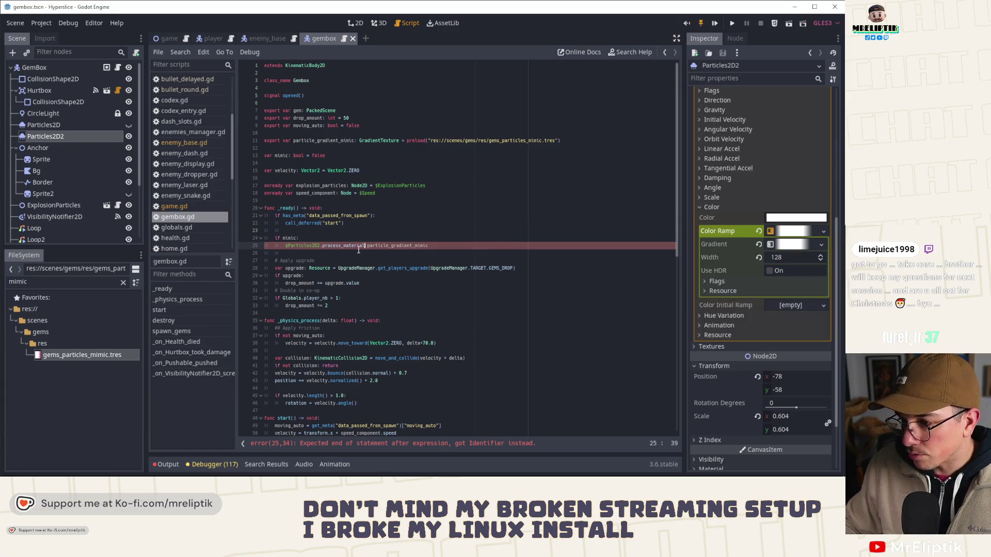
{"action": "type", "text": ".color_ramp"}
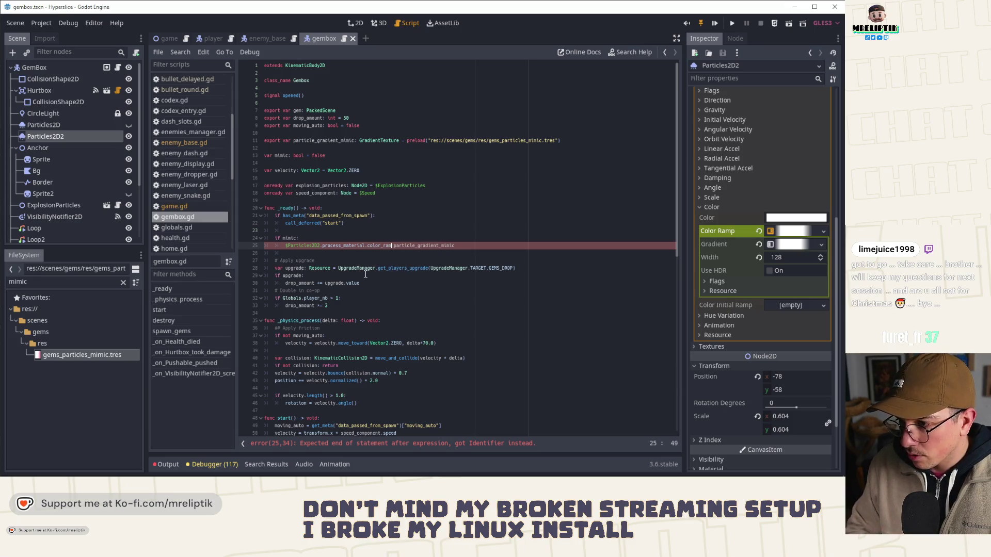
{"action": "type", "text": " = p"}
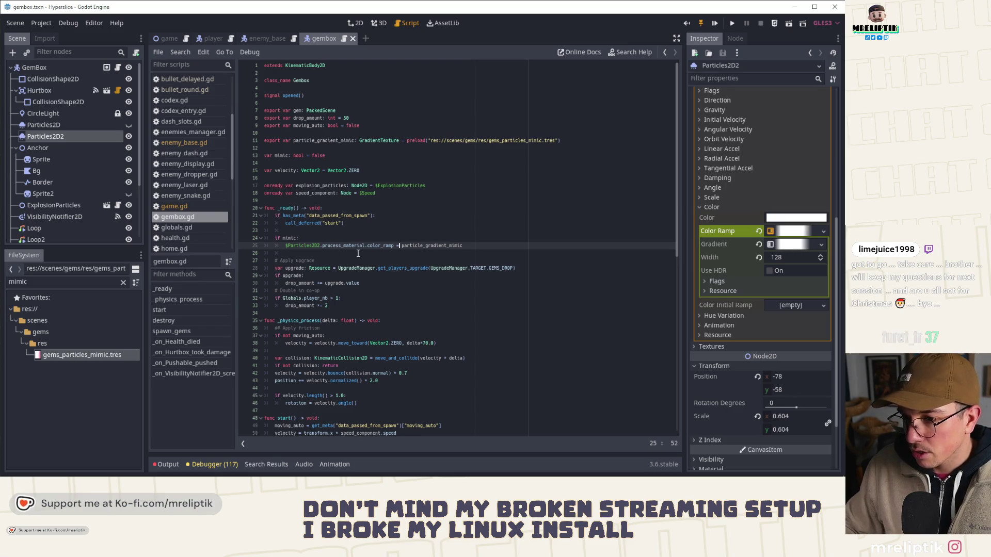
- Start a new 'var tw_mimSceneTre' declaration below the mimic variable
{"action": "left_click", "coordinate": [295, 161]}
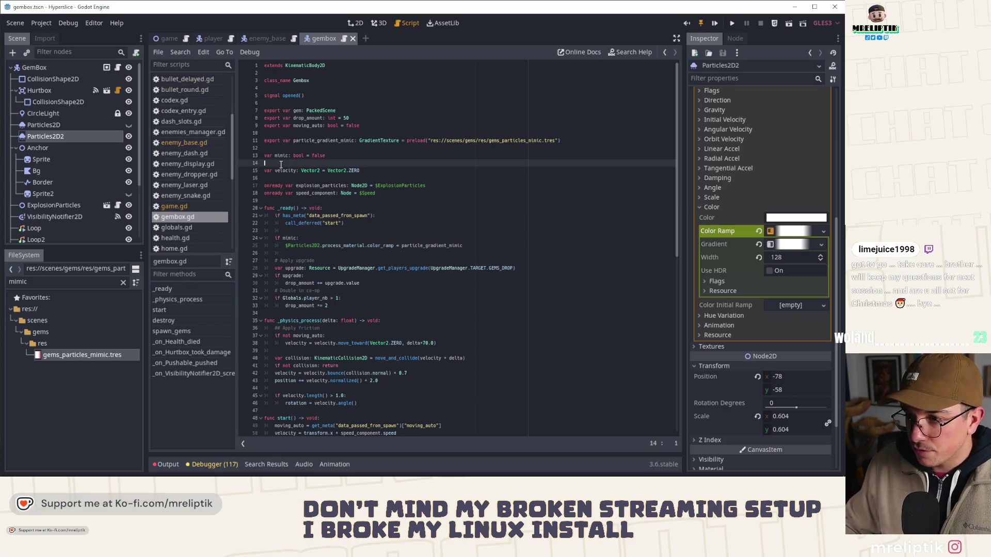
{"action": "key", "text": "Return"}
{"action": "key", "text": "Return"}
{"action": "key", "text": "Up"}
{"action": "type", "text": "var tw"}
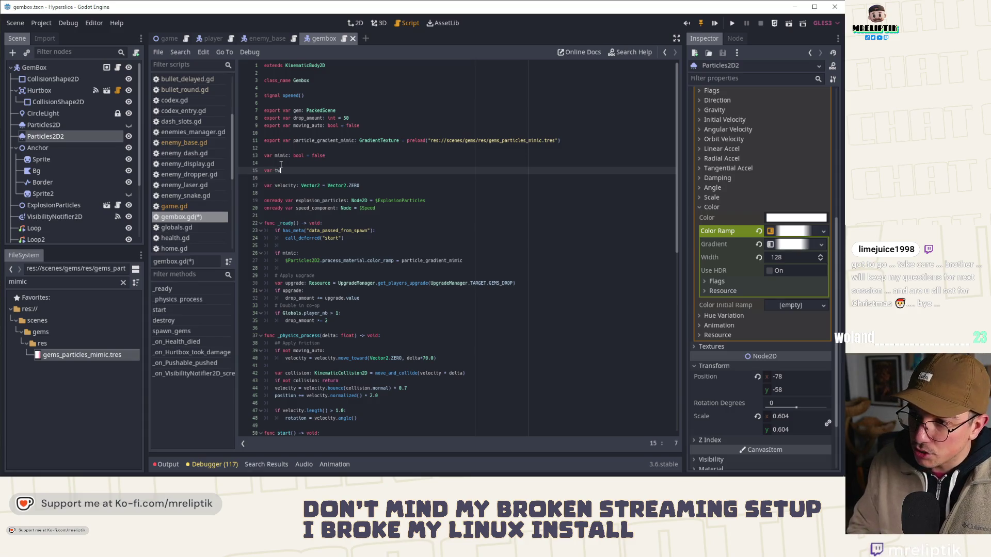
{"action": "type", "text": "een_m"}
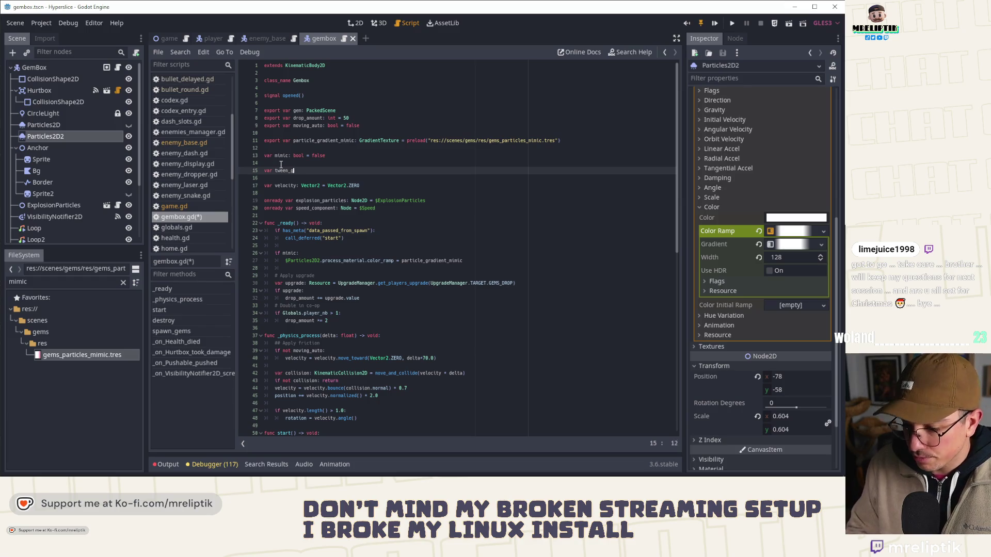
{"action": "type", "text": "imSceneTre"}
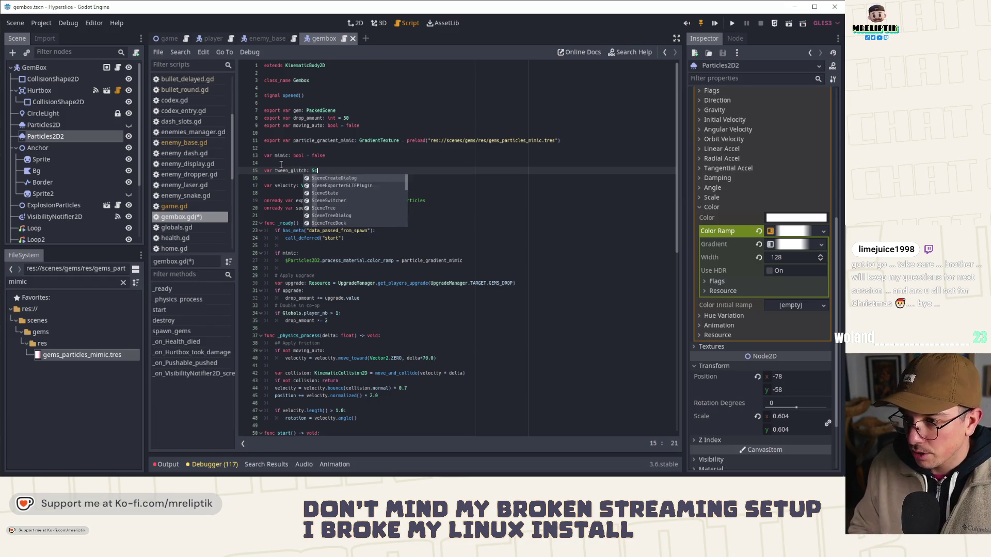
- Accept the SceneTreeTween type completion on the tween_glitch declaration and save the script
{"action": "key", "text": "Down"}
{"action": "key", "text": "Down"}
{"action": "key", "text": "Down"}
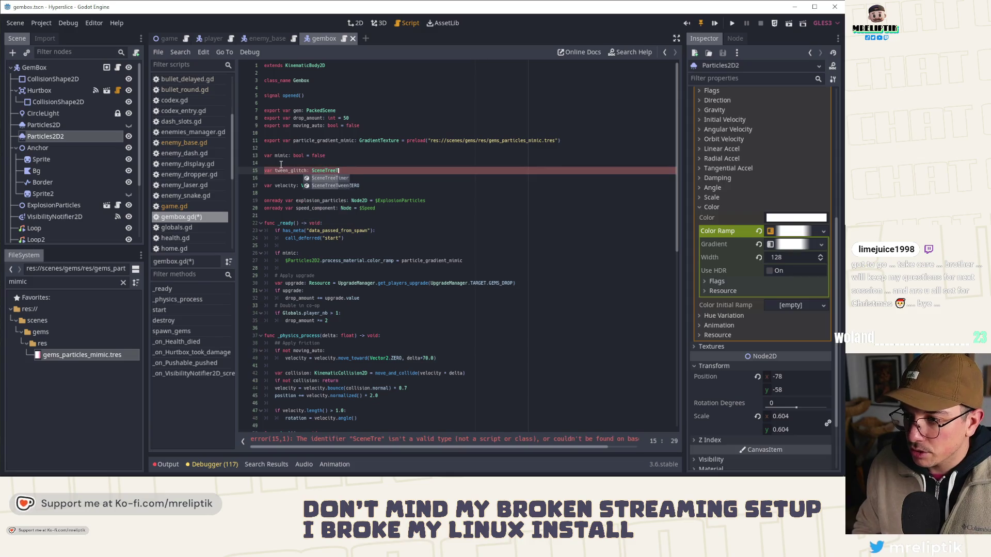
{"action": "key", "text": "Return"}
{"action": "double_click", "coordinate": [282, 163]}
{"action": "key", "text": "ctrl+s"}
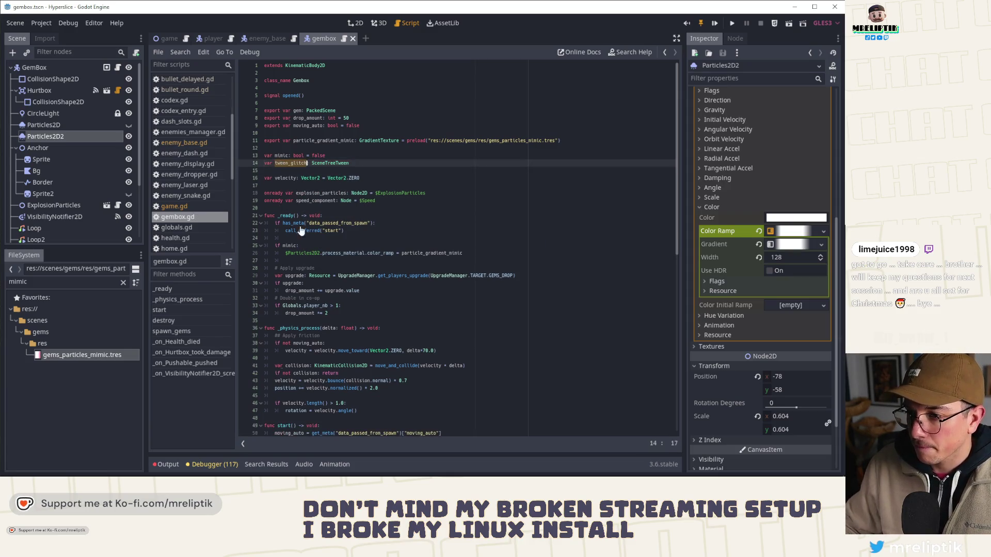
- Below the colour ramp line, declare tween_glitch = create_tween() with EASE_OUT and TRANS_BACK
{"action": "left_click", "coordinate": [467, 253]}
{"action": "key", "text": "Return"}
{"action": "type", "text": "var tween_glitch "}
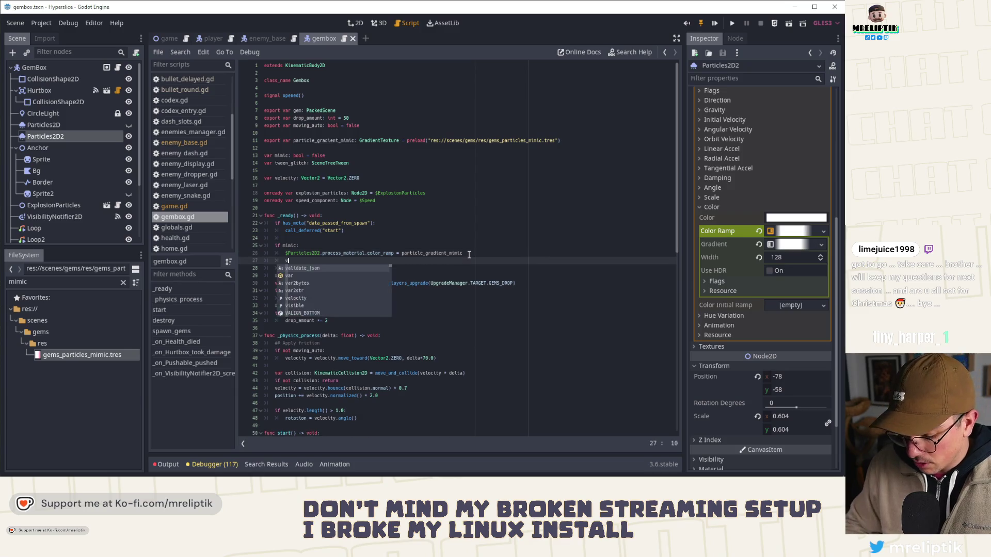
{"action": "type", "text": "= cre"}
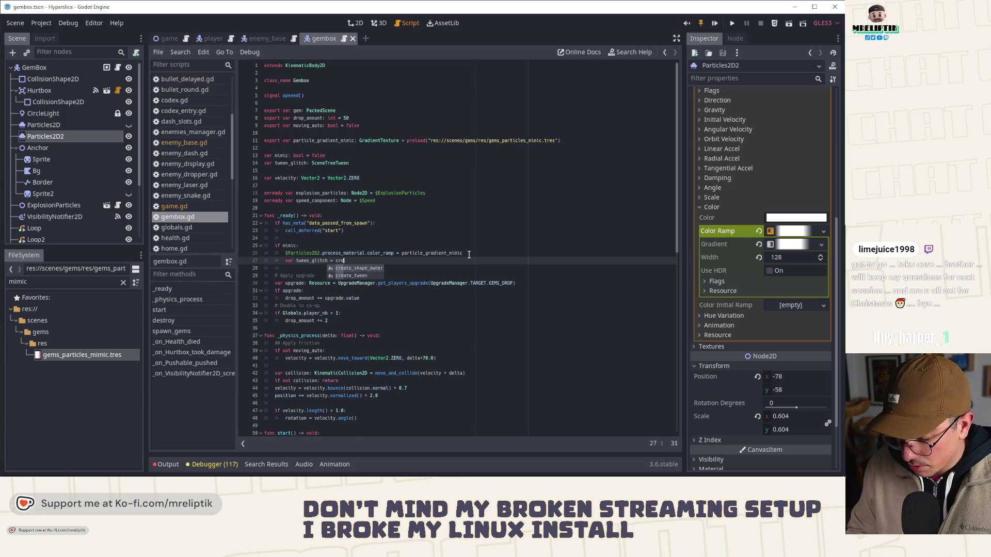
{"action": "type", "text": "ate_tween().set_ease(Tween.EASE_"}
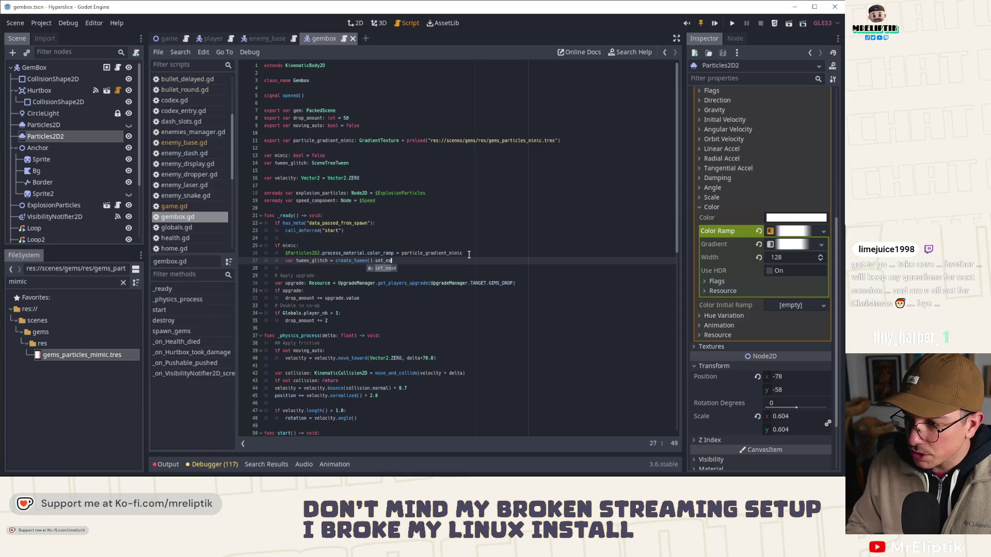
{"action": "key", "text": "Down"}
{"action": "key", "text": "Down"}
{"action": "key", "text": "Return"}
{"action": "type", "text": ").set_trans("}
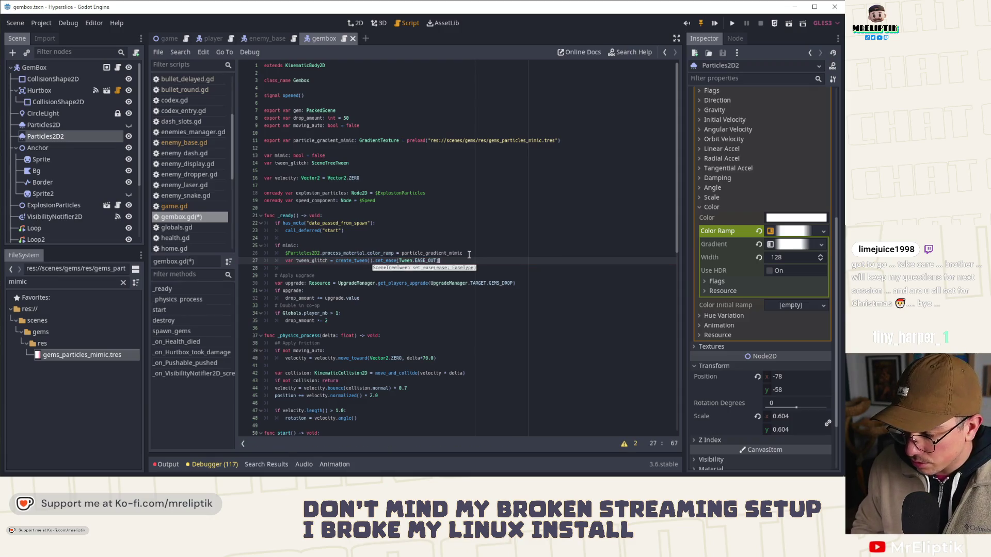
{"action": "key", "text": "Down"}
{"action": "key", "text": "Down"}
{"action": "key", "text": "Down"}
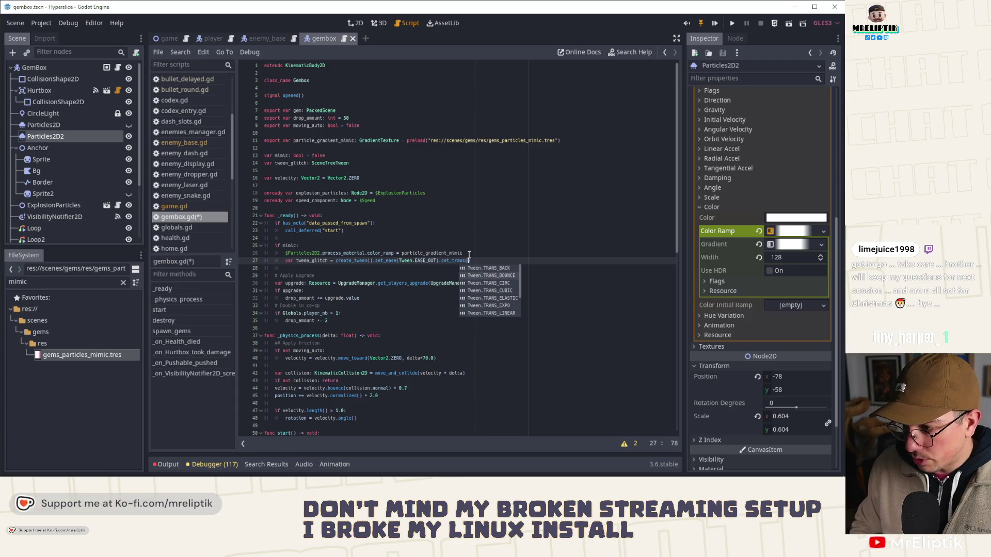
{"action": "key", "text": "Up"}
{"action": "key", "text": "Up"}
{"action": "key", "text": "Return"}
{"action": "key", "text": "ctrl+s"}
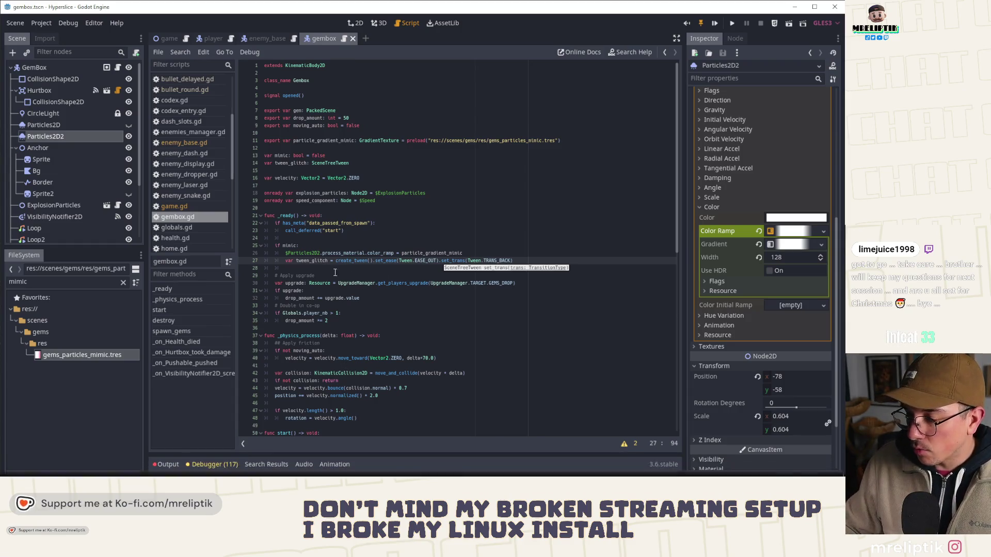
- Add tween_glitch.set_loops() and begin a tween_glitch.tween_property() call
{"action": "left_click", "coordinate": [311, 262]}
{"action": "key", "text": "Return"}
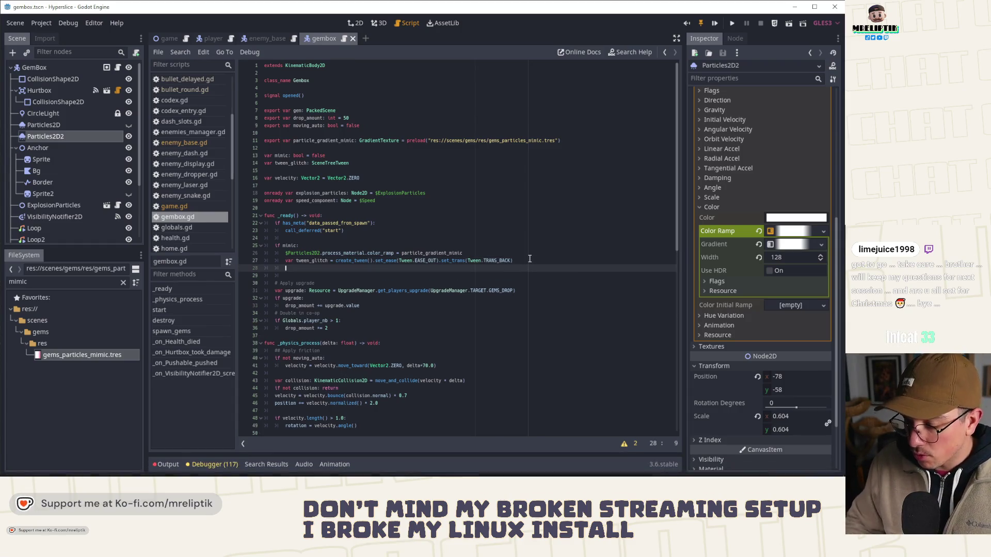
{"action": "type", "text": "tween_glitch.set_l"}
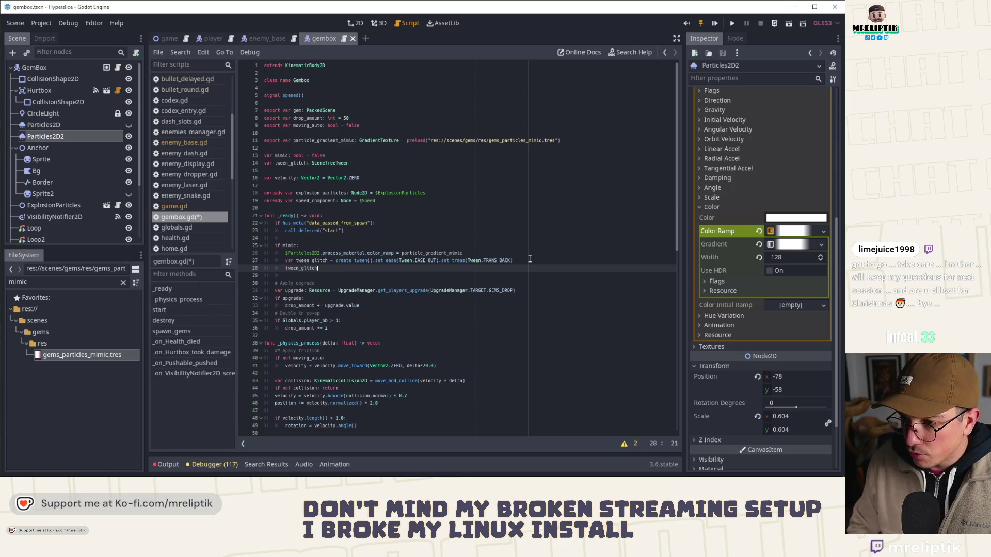
{"action": "key", "text": "Return"}
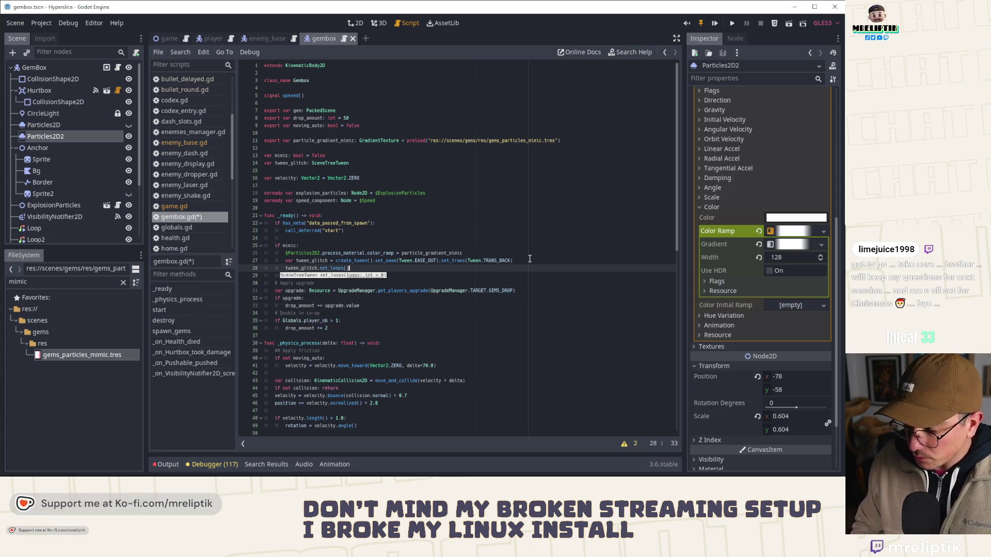
{"action": "key", "text": "Return"}
{"action": "type", "text": "tween_glitch/."}
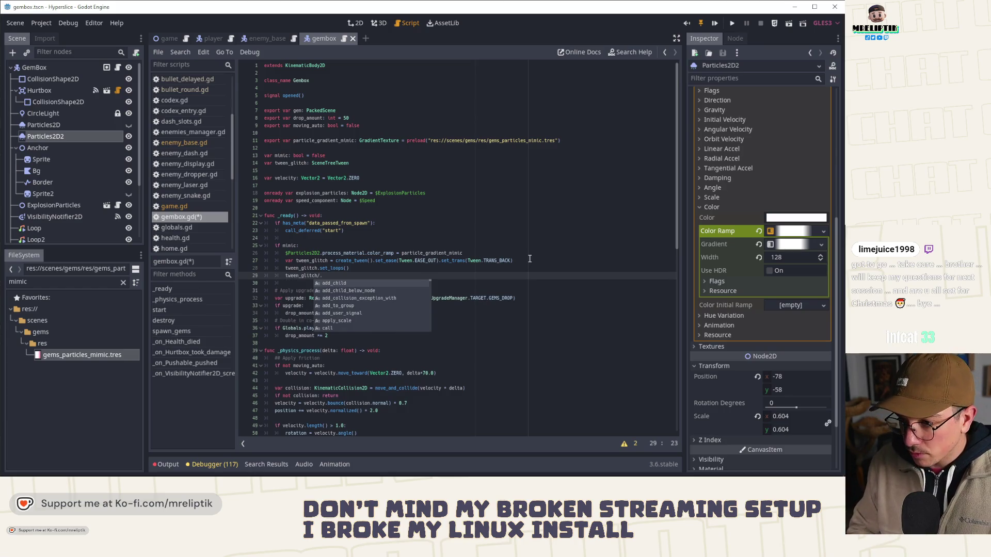
{"action": "key", "text": "Escape"}
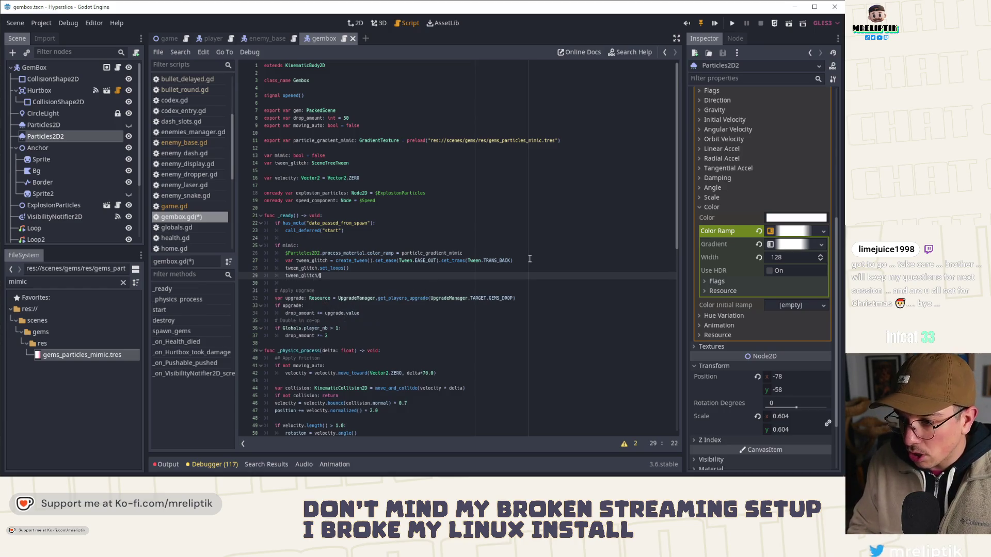
{"action": "type", "text": "twee"}
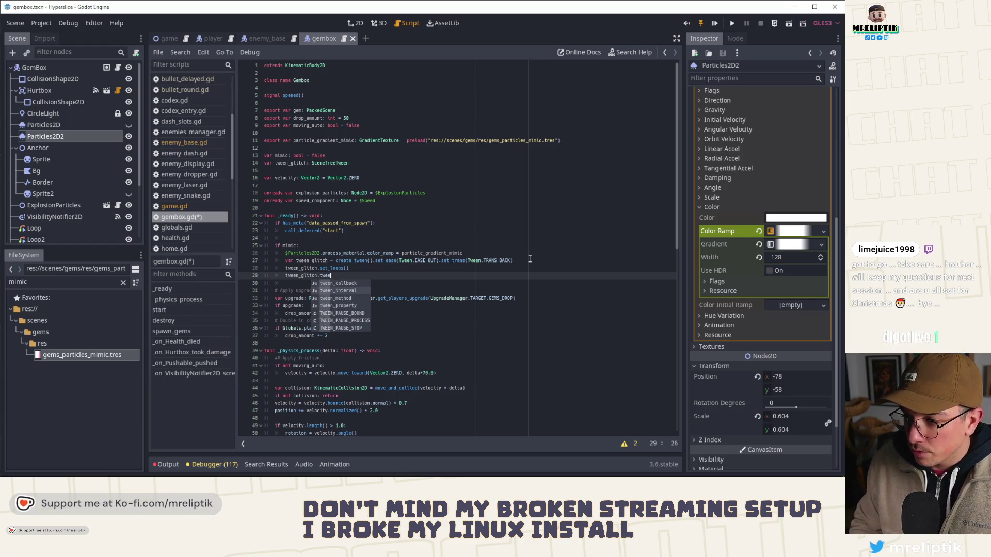
{"action": "key", "text": "Return"}
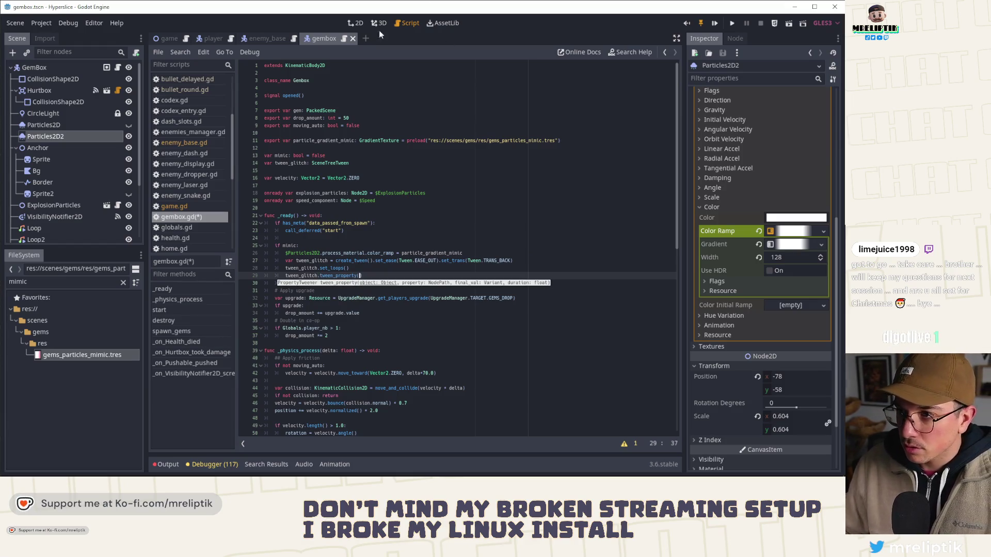
- Inspect the Bg and Sprite nodes in the gem box scene's 2D view, then return to gembox.gd
{"action": "left_click", "coordinate": [356, 22]}
{"action": "left_click", "coordinate": [46, 172]}
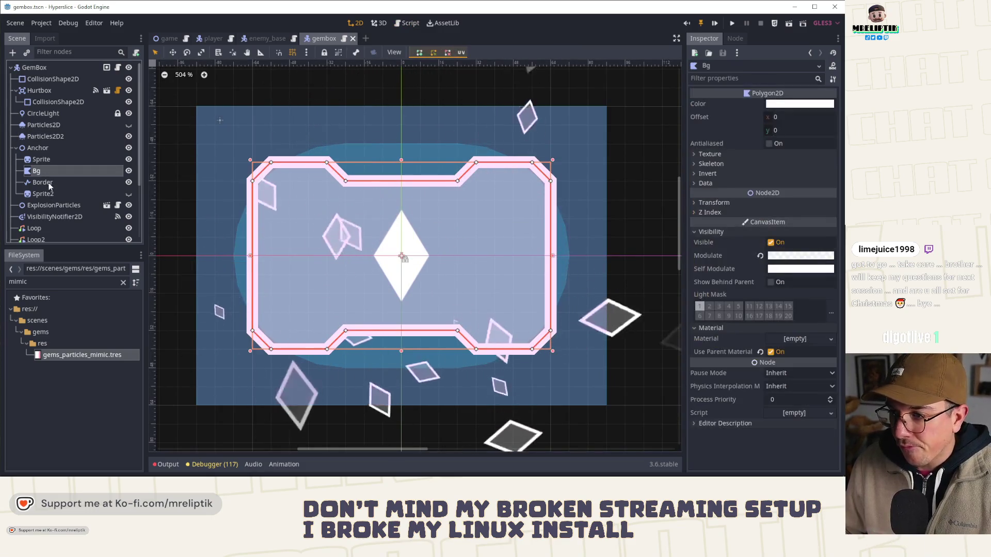
{"action": "left_click", "coordinate": [48, 163]}
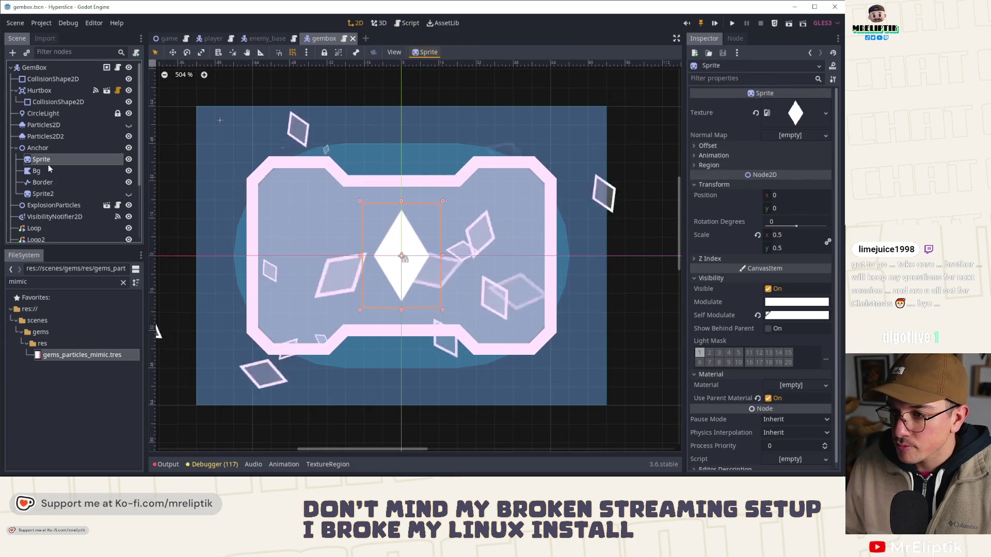
{"action": "left_click", "coordinate": [117, 68]}
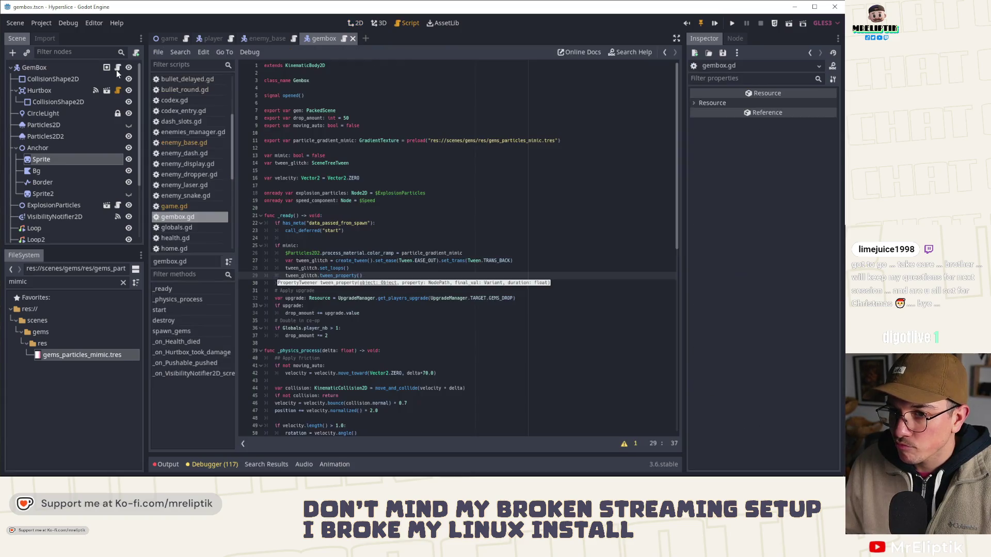
- Add onready gem_sprite for $Anchor/Sprite, then pass gem_sprite and rotation_degrees to tween_property
{"action": "left_click", "coordinate": [312, 179]}
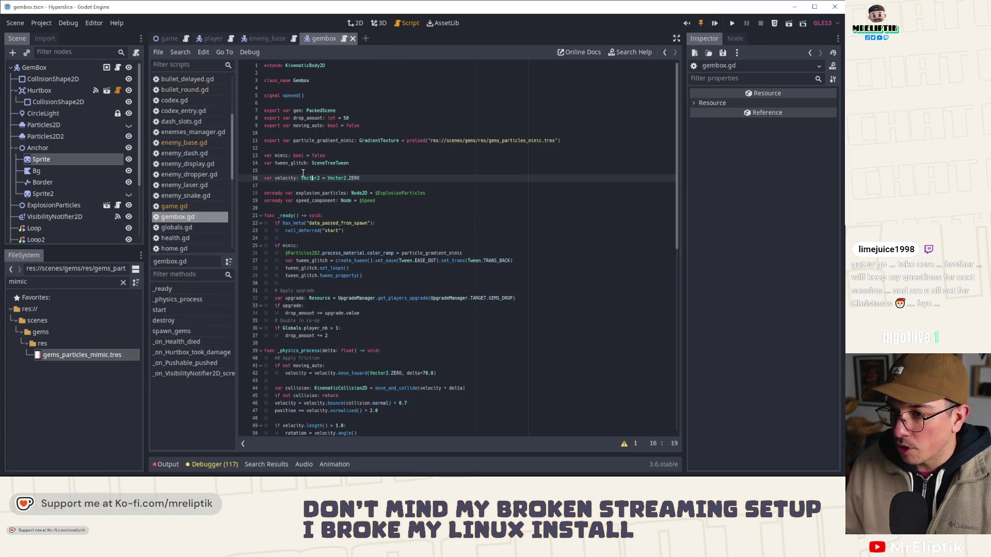
{"action": "left_click", "coordinate": [287, 187]}
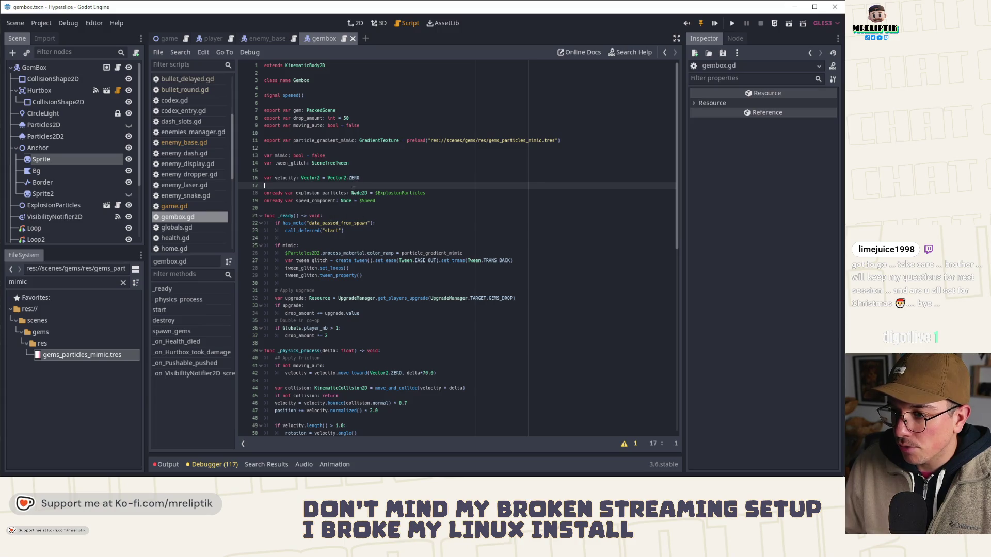
{"action": "key", "text": "Return"}
{"action": "left_click_drag", "start_coordinate": [41, 159], "coordinate": [300, 195]}
{"action": "left_click", "coordinate": [297, 193]}
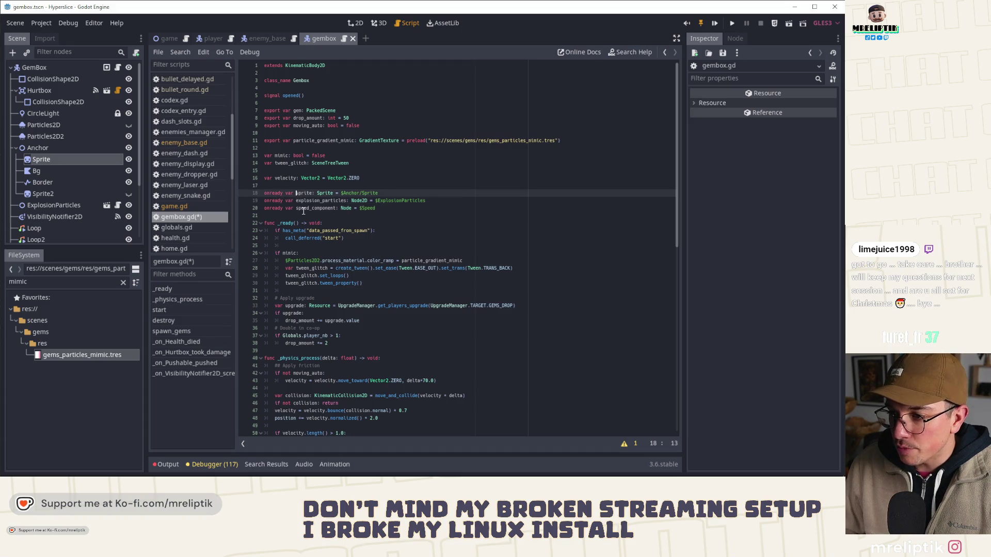
{"action": "type", "text": "gem_"}
{"action": "key", "text": "ctrl+s"}
{"action": "double_click", "coordinate": [310, 193]}
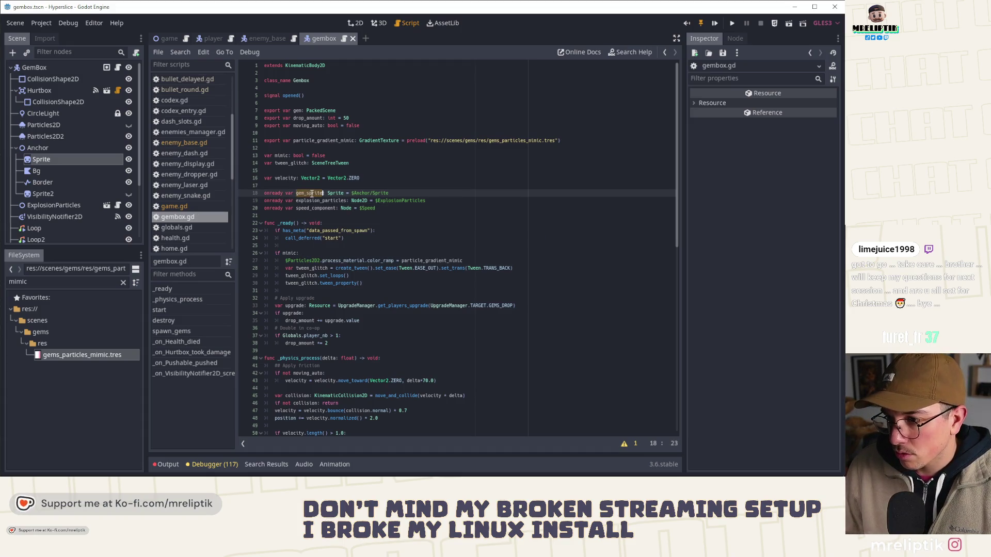
{"action": "left_click", "coordinate": [360, 284]}
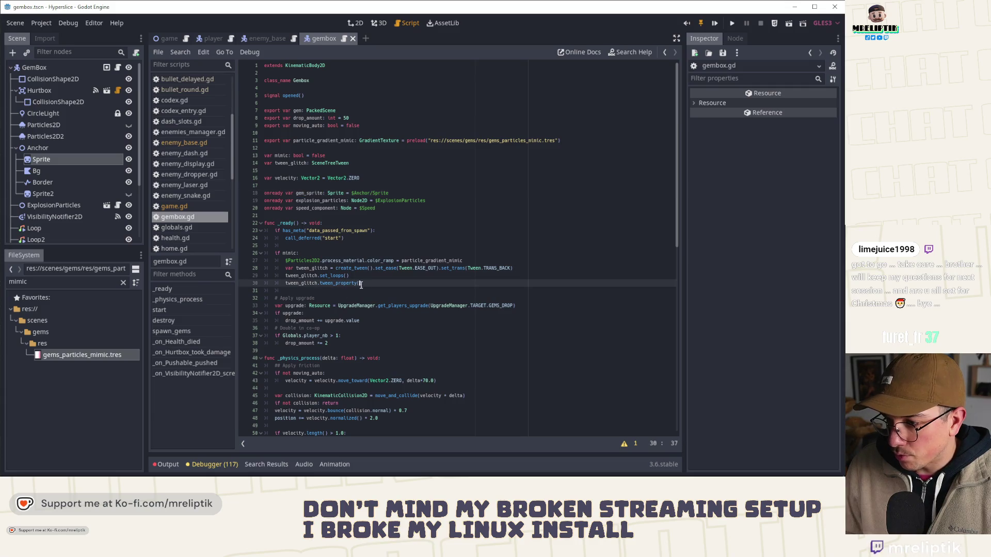
{"action": "type", "text": "gem_sprite, \"rect"}
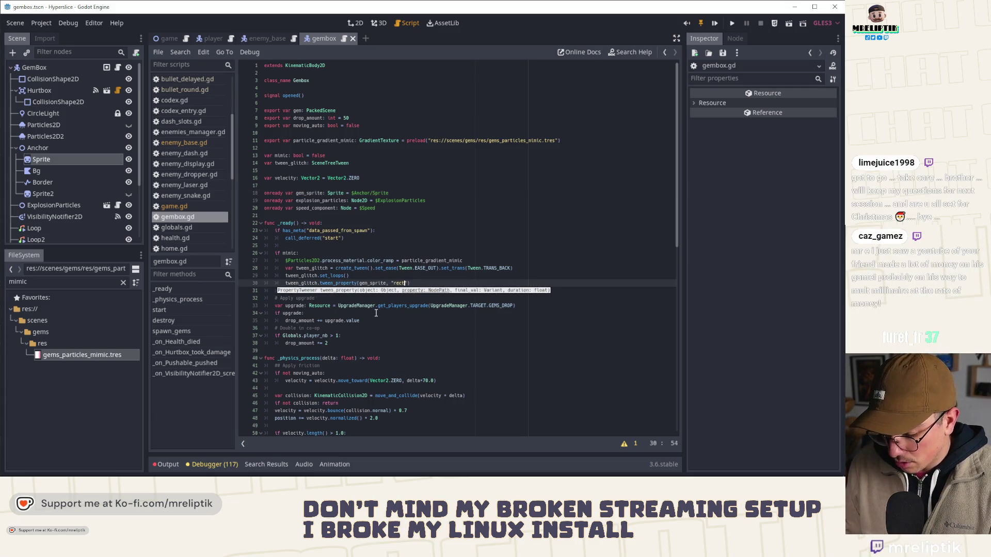
{"action": "type", "text": "rotation_"}
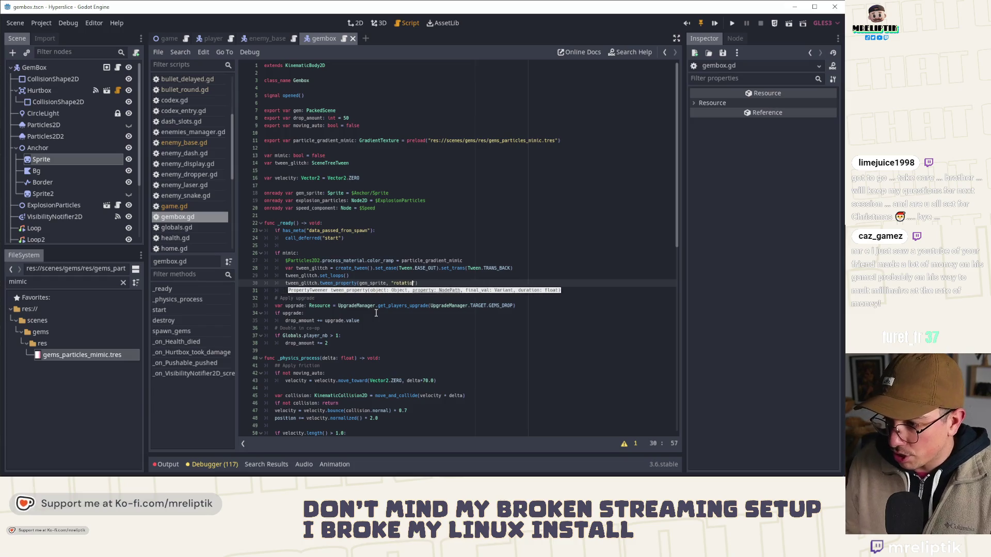
{"action": "type", "text": "degrees"}
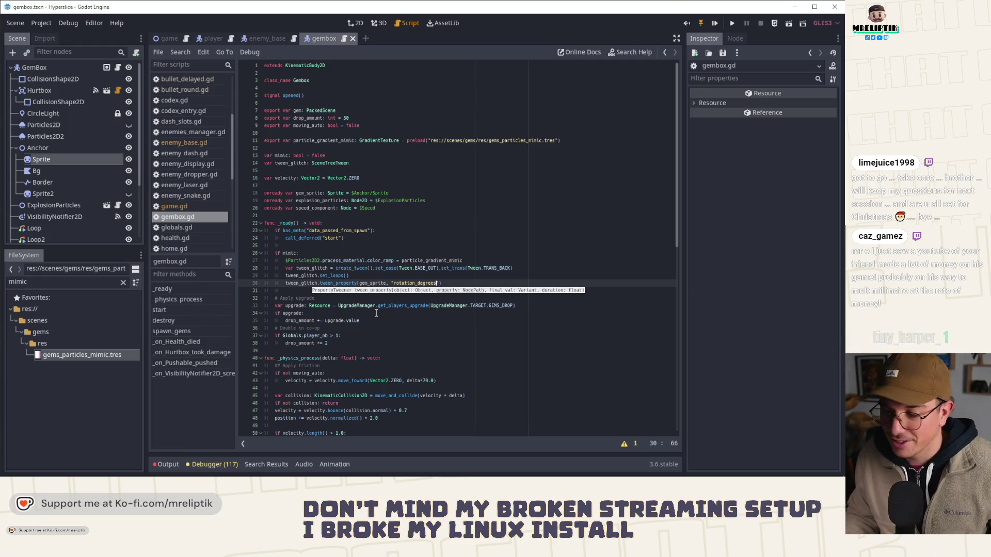
- Set the tween's rotation target to a rand_range value, correcting the misspelled randf_rang
{"action": "type", "text": ","}
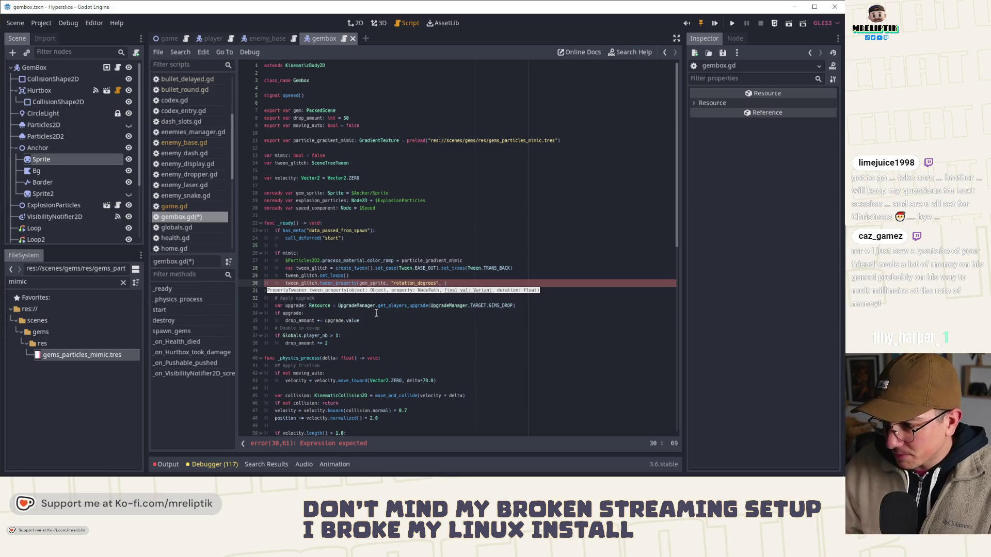
{"action": "type", "text": "randf_rang"}
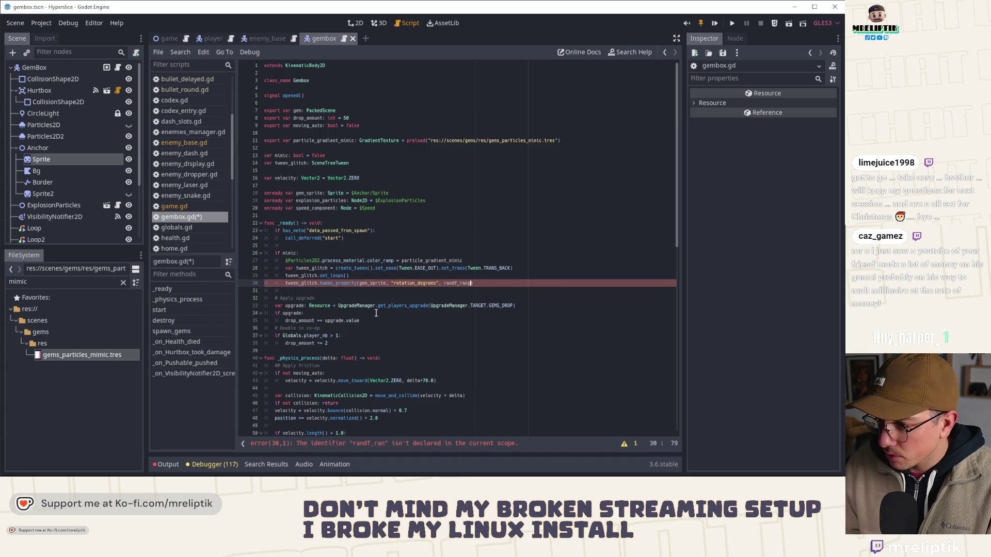
{"action": "type", "text": ")"}
{"action": "key", "text": "ctrl+Left"}
{"action": "key", "text": "ctrl+Left"}
{"action": "scroll", "coordinate": [376, 313], "scroll_direction": "down", "scroll_amount": 1}
{"action": "key", "text": "ctrl+Delete"}
{"action": "type", "text": "rand_r"}
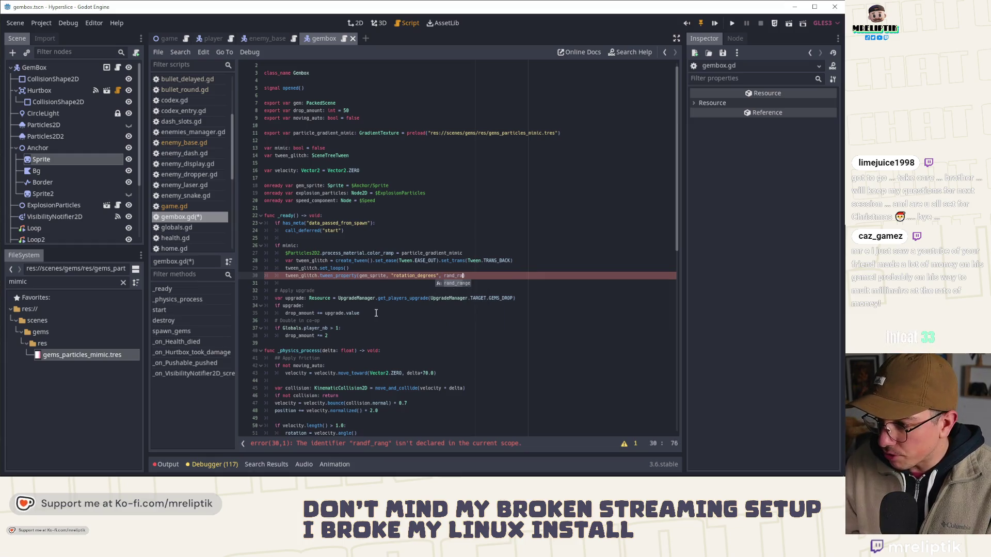
{"action": "key", "text": "Return"}
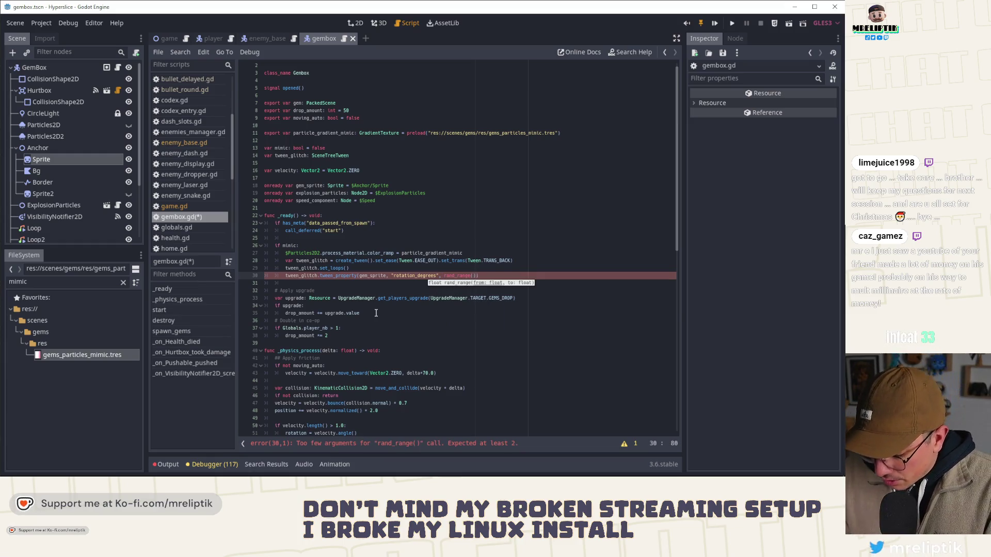
{"action": "type", "text": "0.0, "}
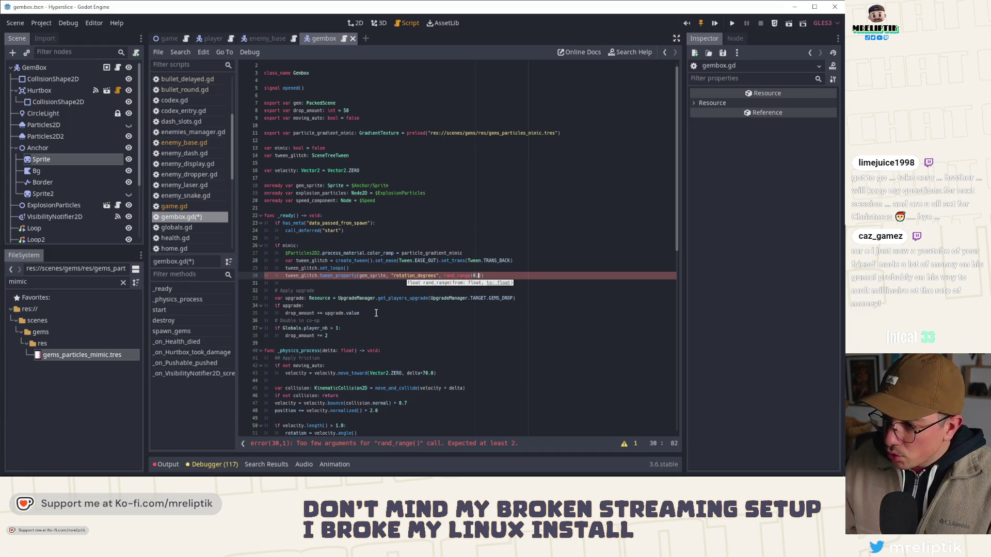
{"action": "type", "text": "0.1"}
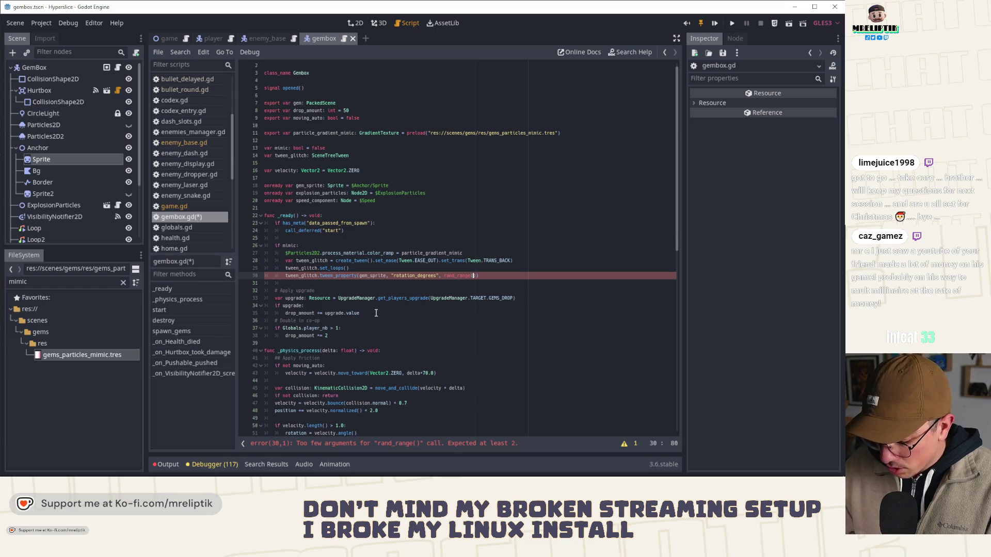
{"action": "type", "text": " 15.0"}
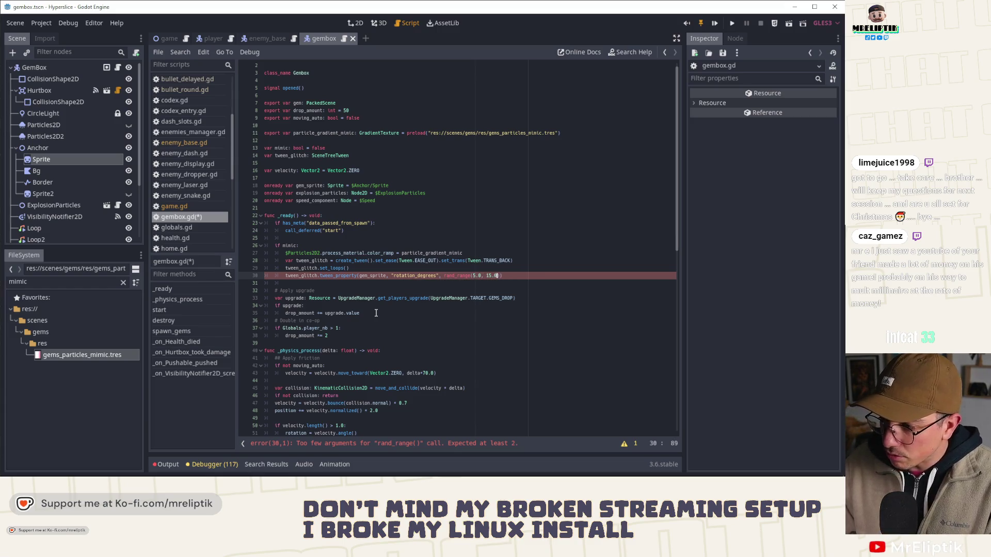
- Give the rotation tween a random duration of rand_range(0.05, 0.1)
{"action": "key", "text": "End"}
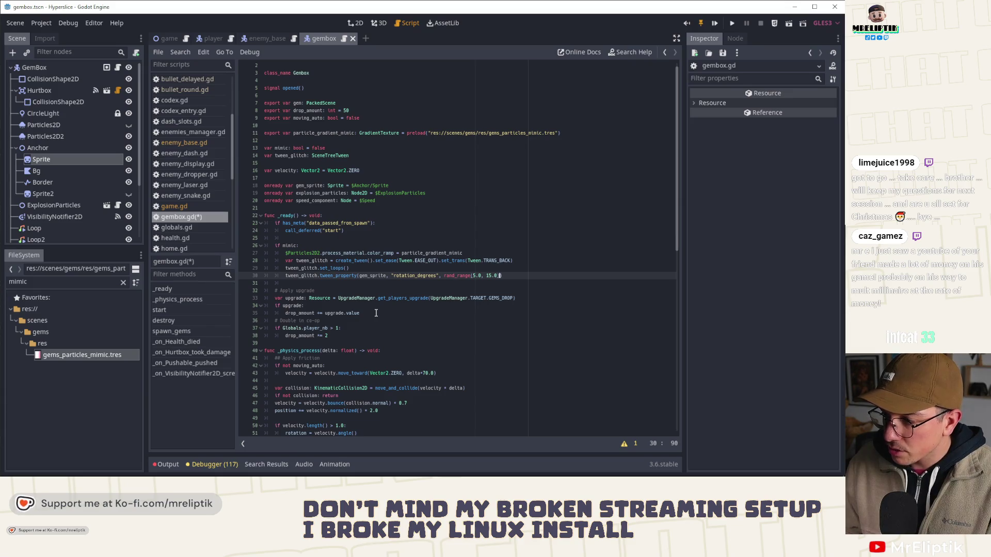
{"action": "key", "text": "BackSpace"}
{"action": "type", "text": ", rand_ra"}
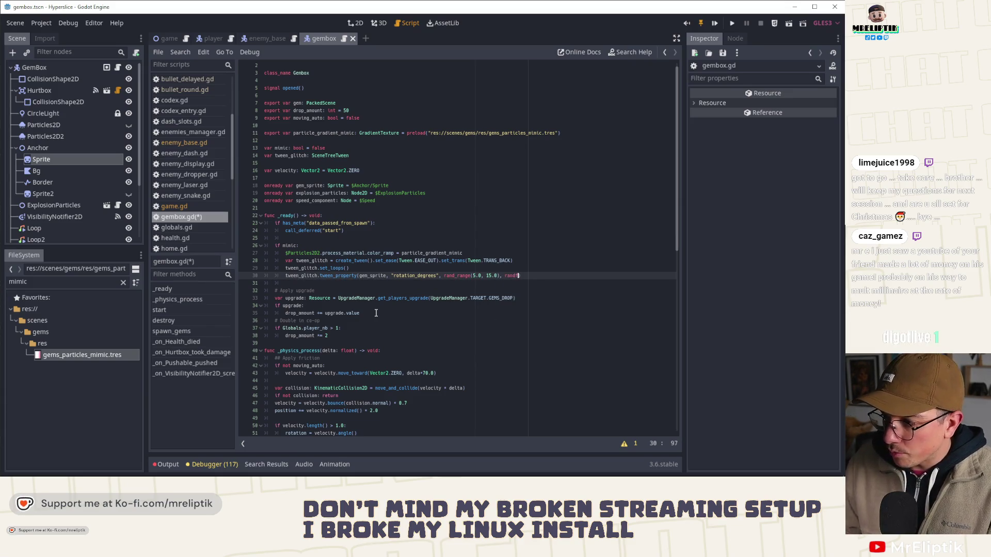
{"action": "key", "text": "Return"}
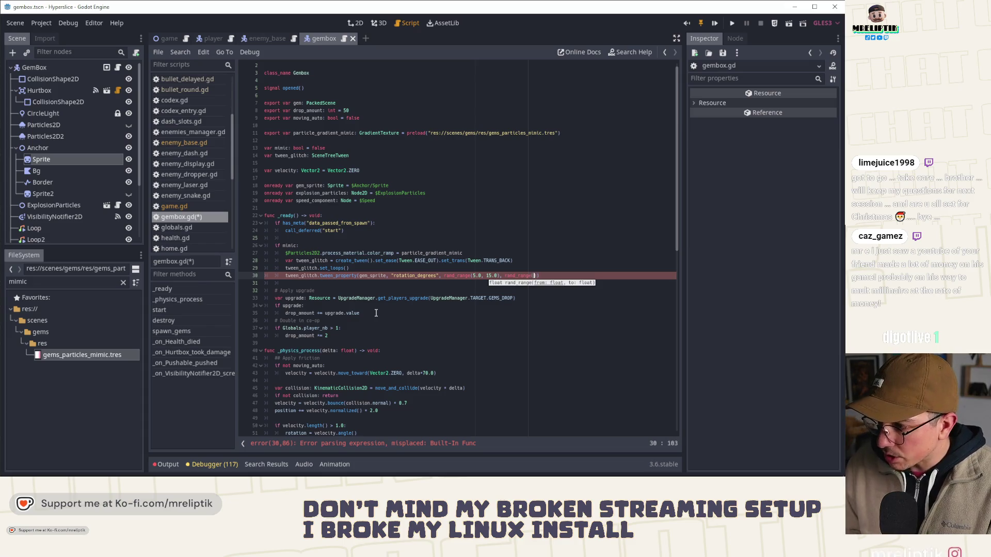
{"action": "type", "text": "0.05, "}
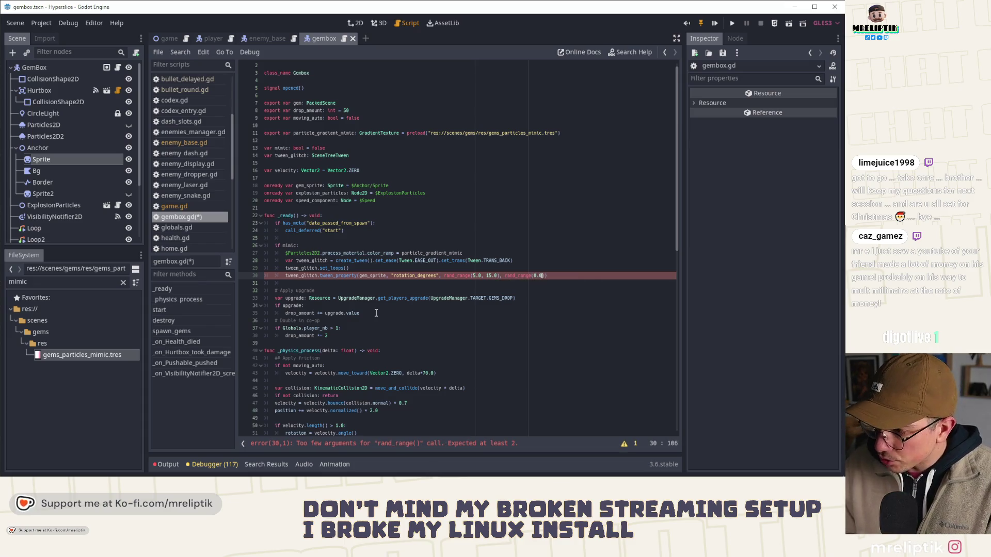
{"action": "type", "text": "0.1)"}
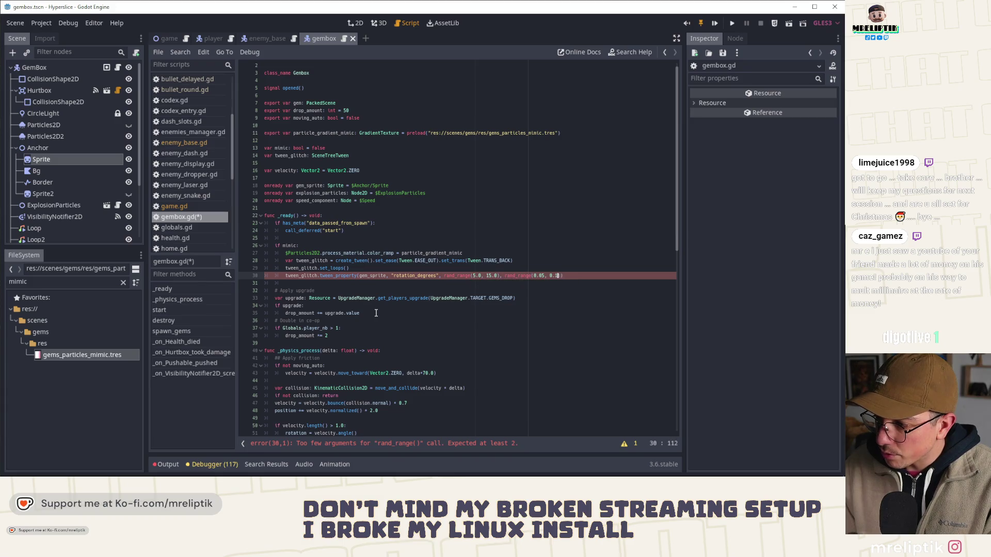
- Duplicate the rotation line and add tween_interval(rand_range(0.05, 1.25)) pauses, one at the sequence end
{"action": "key", "text": "ctrl+d"}
{"action": "key", "text": "ctrl+d"}
{"action": "key", "text": "ctrl+d"}
{"action": "key", "text": "ctrl+d"}
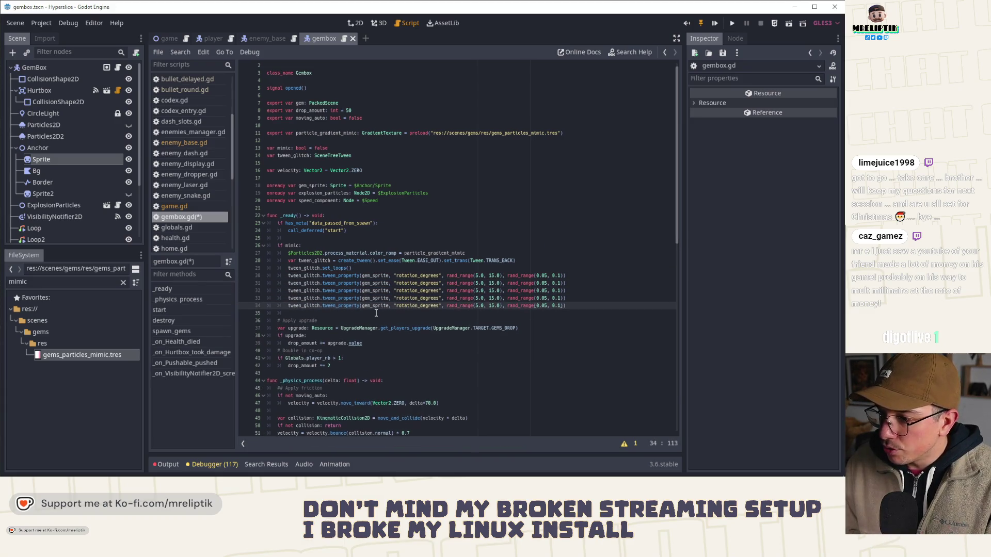
{"action": "left_click", "coordinate": [572, 289]}
{"action": "key", "text": "Return"}
{"action": "type", "text": "tween_glitch.tween_interval(rand"}
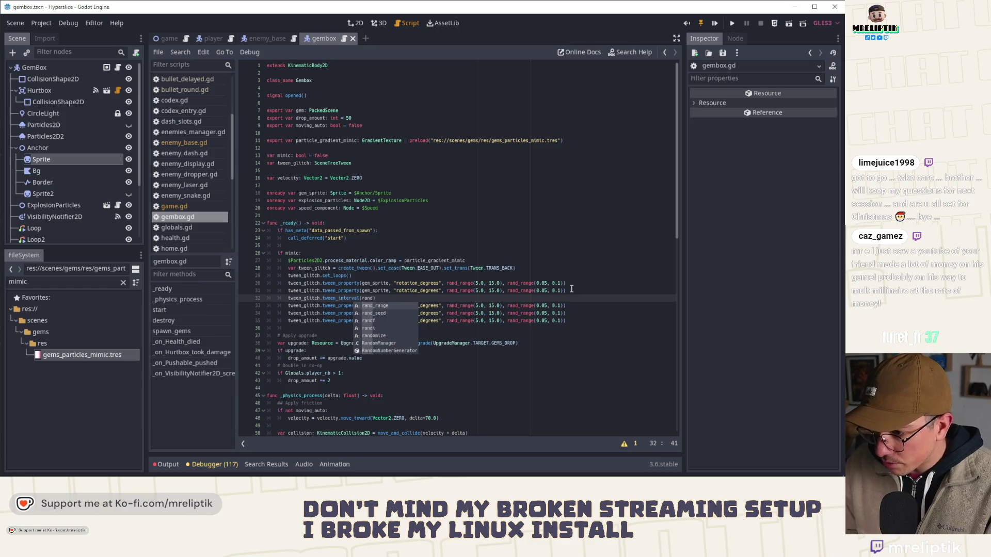
{"action": "key", "text": "Return"}
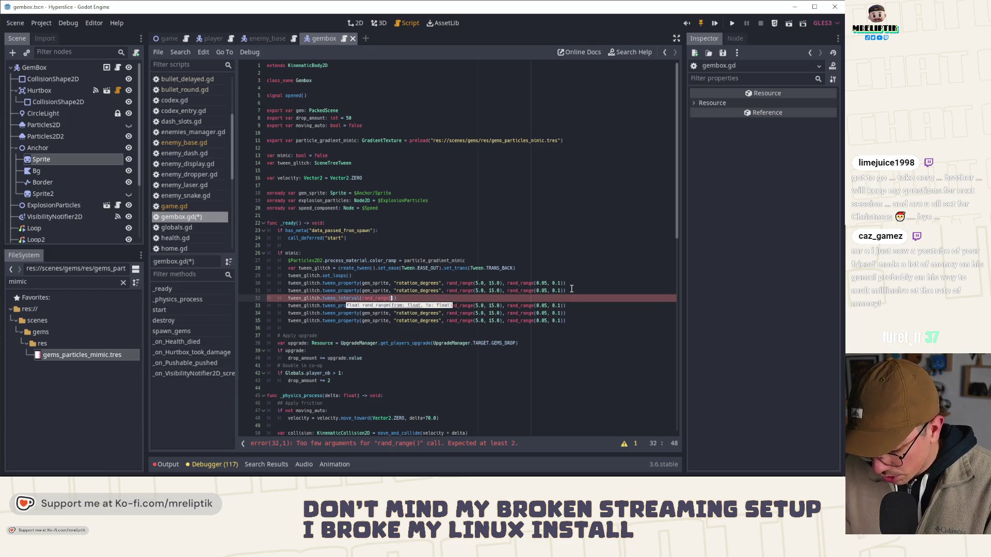
{"action": "type", "text": "0.05, "}
{"action": "type", "text": "1.25"}
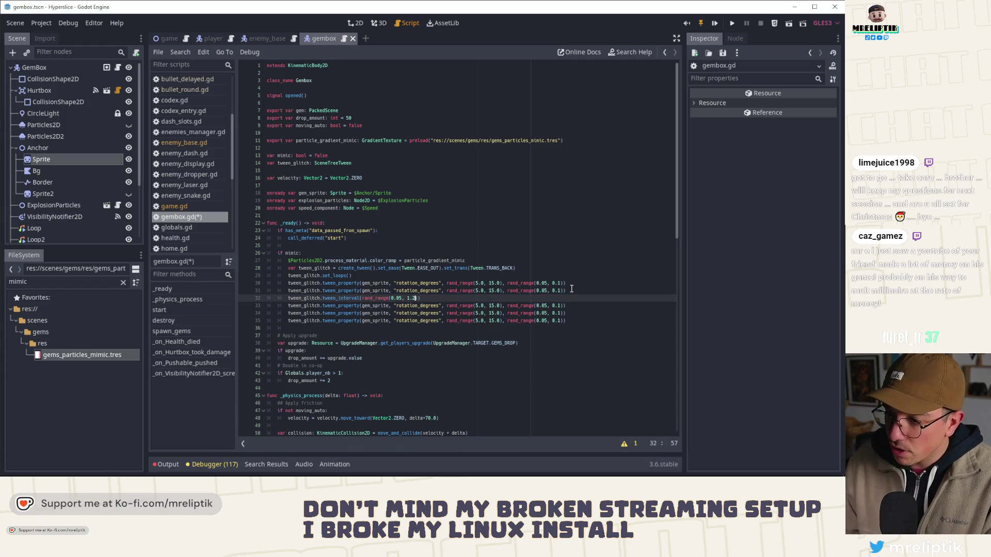
{"action": "key", "text": "ctrl+s"}
{"action": "key", "text": "ctrl+shift+d"}
{"action": "key", "text": "alt+Down"}
{"action": "key", "text": "alt+Down"}
{"action": "key", "text": "alt+Down"}
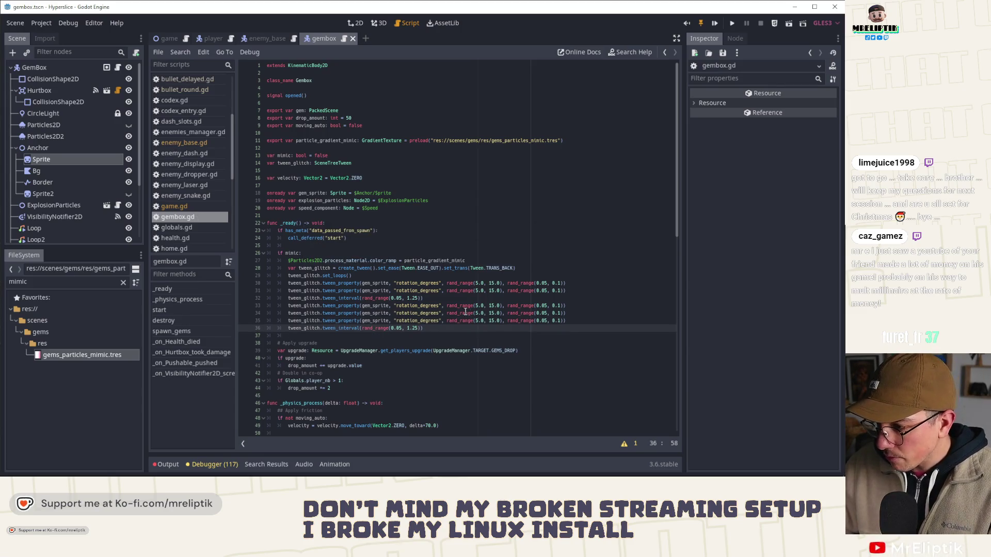
- Negate the rotation ranges on the copied lines so the sprite wobbles left and right
{"action": "left_click", "coordinate": [447, 306]}
{"action": "type", "text": "-"}
{"action": "key", "text": "alt+Up"}
{"action": "key", "text": "alt+Up"}
{"action": "key", "text": "Down"}
{"action": "key", "text": "Down"}
{"action": "key", "text": "Down"}
{"action": "type", "text": "-"}
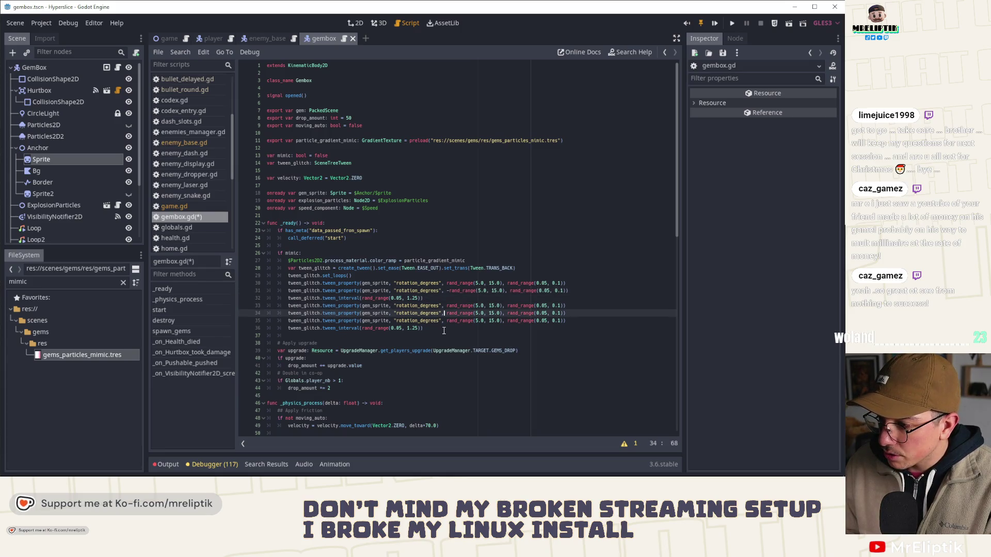
{"action": "key", "text": "ctrl+b"}
{"action": "key", "text": "ctrl+shift+k"}
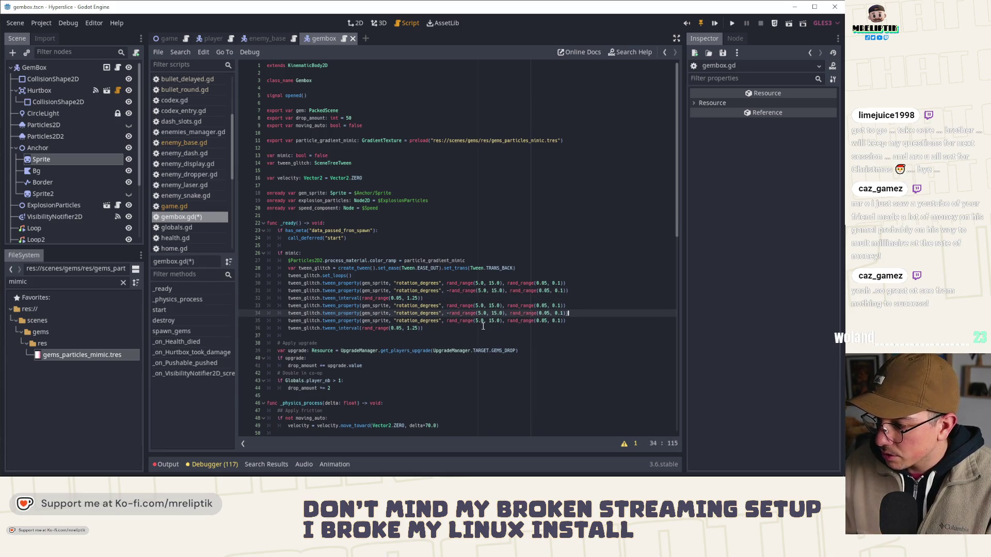
- Fix line 35's minimum rotation and raise its maximum rotation to 20
{"action": "left_click", "coordinate": [476, 321]}
{"action": "type", "text": "7"}
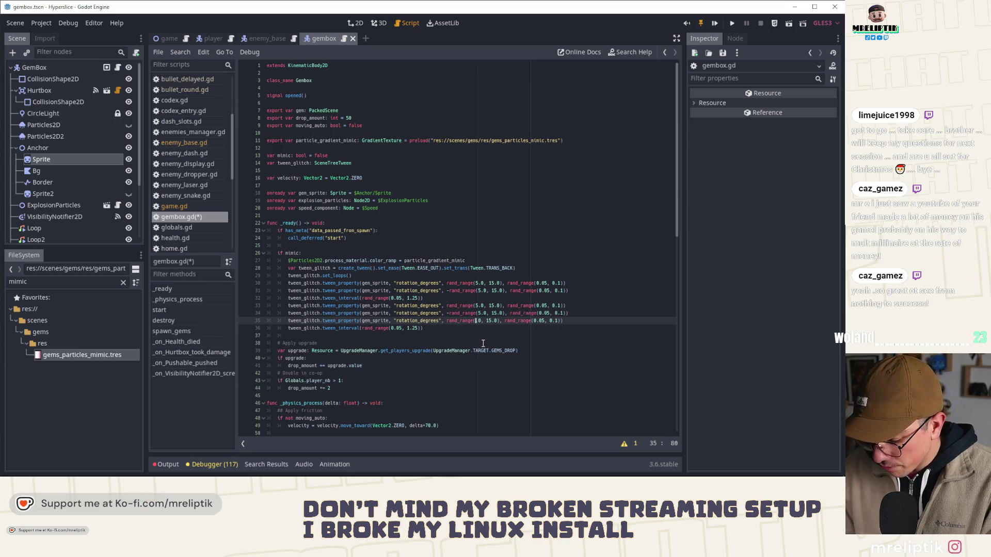
{"action": "type", "text": "."}
{"action": "key", "text": "Right"}
{"action": "key", "text": "Right"}
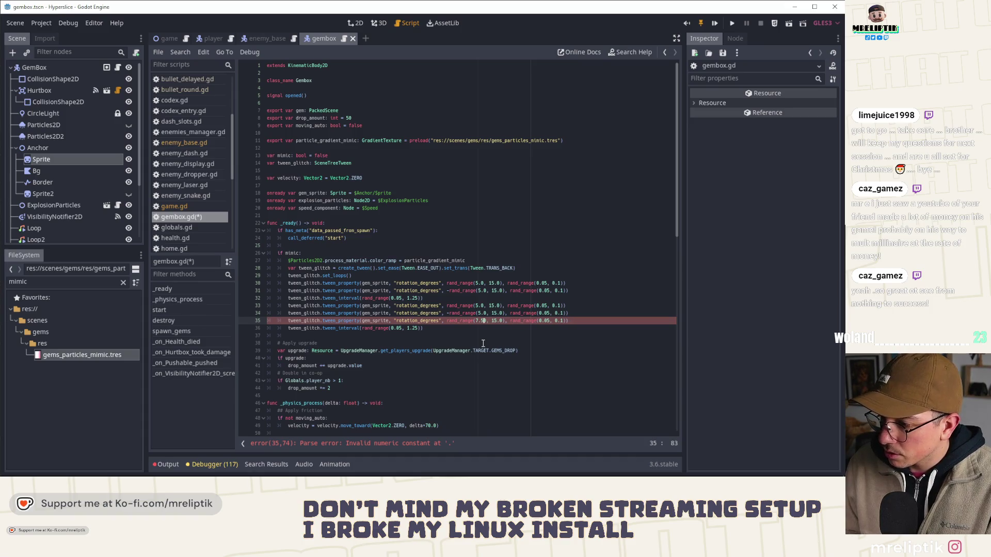
{"action": "key", "text": "Delete"}
{"action": "key", "text": "Right"}
{"action": "key", "text": "BackSpace"}
{"action": "key", "text": "Delete"}
{"action": "type", "text": "20"}
{"action": "key", "text": "ctrl+s"}
- Change line 34's maximum rotation to 2 and line 33's rotation range to 2 and 8
{"action": "key", "text": "Up"}
{"action": "key", "text": "BackSpace"}
{"action": "type", "text": "2"}
{"action": "key", "text": "Up"}
{"action": "key", "text": "BackSpace"}
{"action": "type", "text": "2"}
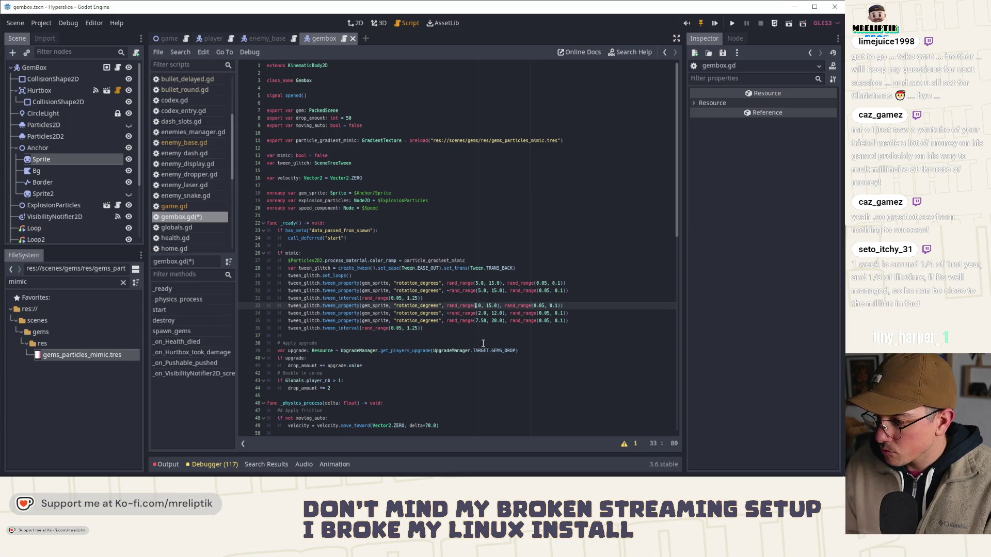
{"action": "key", "text": "Right"}
{"action": "key", "text": "Right"}
{"action": "key", "text": "BackSpace"}
{"action": "type", "text": "8"}
{"action": "key", "text": "ctrl+s"}
- Set line 31's rotation range values to 10 and 2
{"action": "key", "text": "Up"}
{"action": "key", "text": "Up"}
{"action": "key", "text": "BackSpace"}
{"action": "type", "text": "10"}
{"action": "key", "text": "Right"}
{"action": "key", "text": "Delete"}
{"action": "type", "text": "2"}
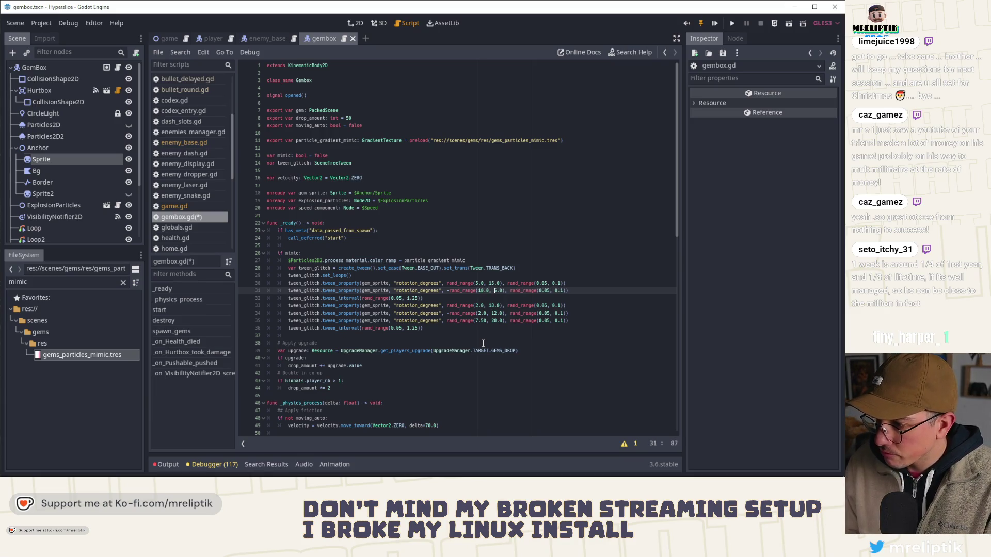
{"action": "key", "text": "ctrl+s"}
- Adjust line 31's random duration range, with minimum 0.075 and a 5 in the maximum
{"action": "key", "text": "Down"}
{"action": "key", "text": "Down"}
{"action": "key", "text": "Down"}
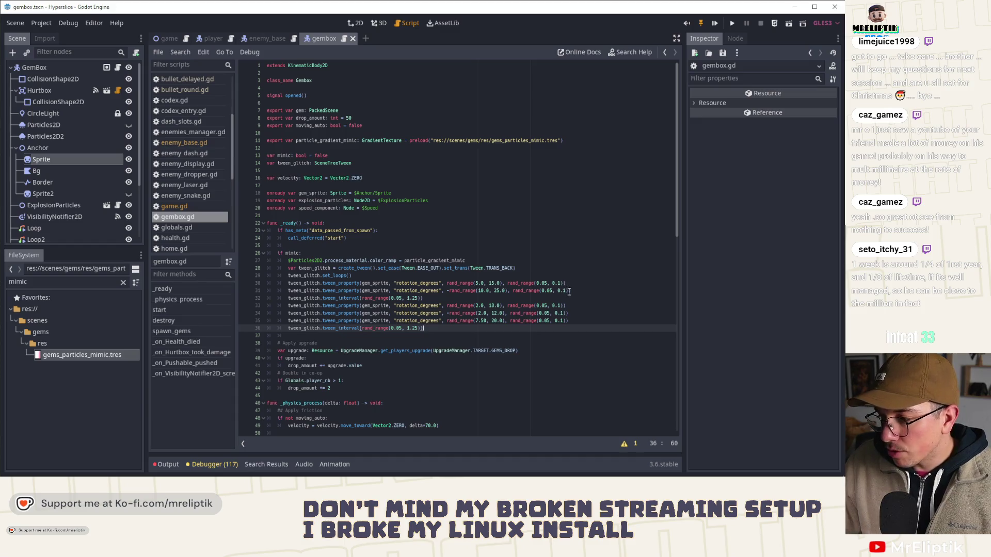
{"action": "left_click", "coordinate": [553, 291]}
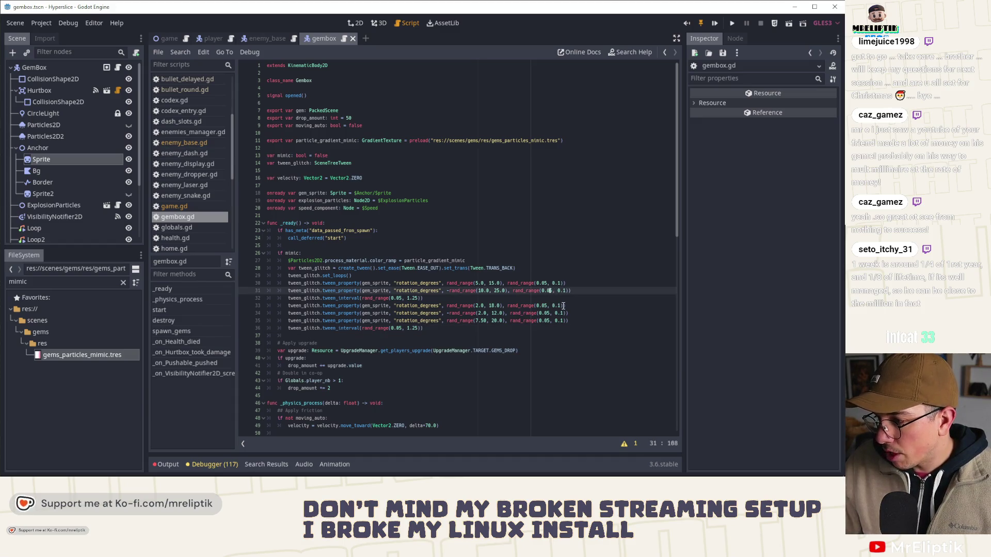
{"action": "type", "text": "6"}
{"action": "key", "text": "BackSpace"}
{"action": "key", "text": "BackSpace"}
{"action": "type", "text": "7"}
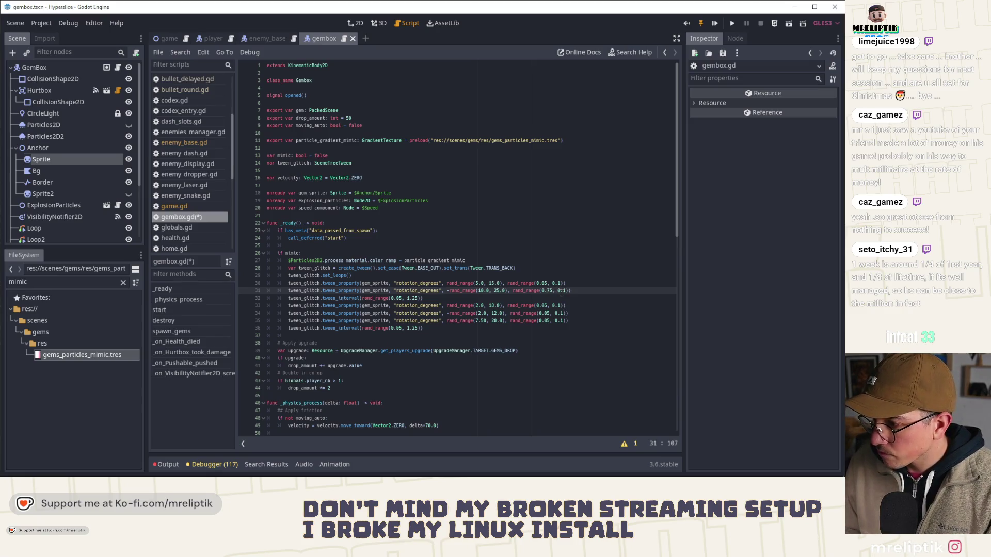
{"action": "key", "text": "Delete"}
{"action": "type", "text": "1"}
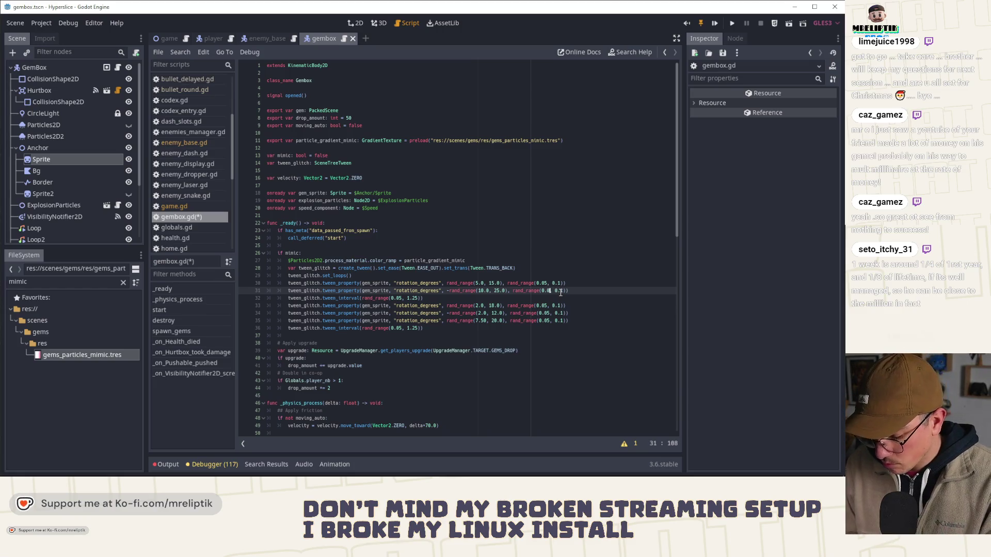
{"action": "key", "text": "BackSpace"}
{"action": "key", "text": "BackSpace"}
{"action": "type", "text": "075"}
{"action": "left_click", "coordinate": [570, 292]}
{"action": "type", "text": "5"}
{"action": "key", "text": "ctrl+s"}
- Tweak the minimum durations on line 35 (.1) and line 34 (75)
{"action": "left_click", "coordinate": [558, 314]}
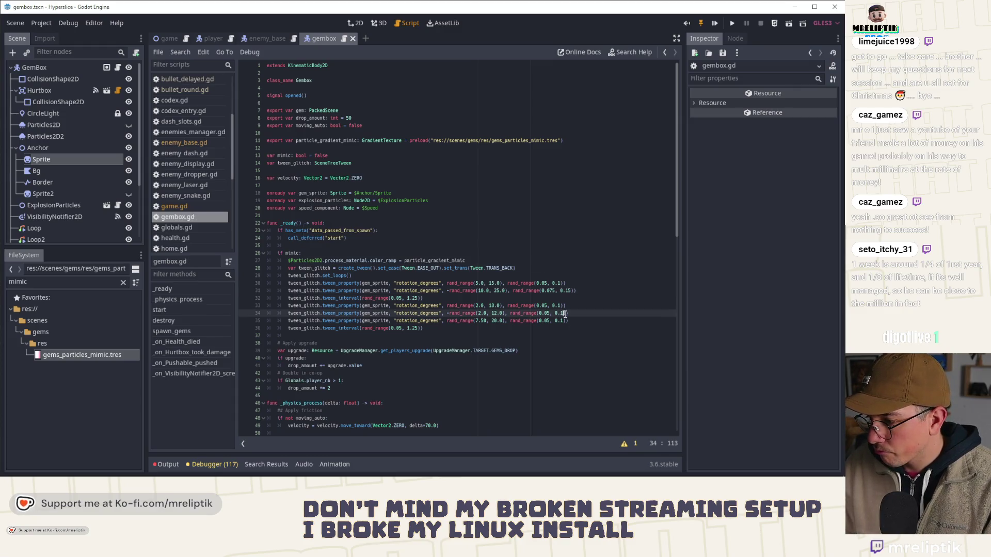
{"action": "key", "text": "Down"}
{"action": "key", "text": "Left"}
{"action": "key", "text": "Left"}
{"action": "key", "text": "Left"}
{"action": "key", "text": "BackSpace"}
{"action": "key", "text": "BackSpace"}
{"action": "key", "text": "BackSpace"}
{"action": "type", "text": ".1,"}
{"action": "key", "text": "ctrl+s"}
{"action": "key", "text": "Up"}
{"action": "key", "text": "BackSpace"}
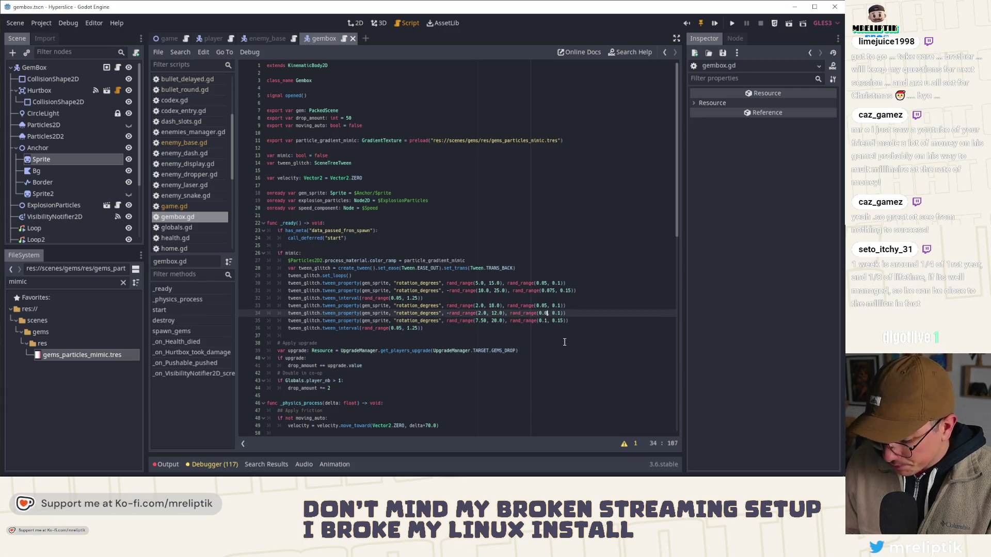
{"action": "type", "text": "75"}
{"action": "key", "text": "ctrl+s"}
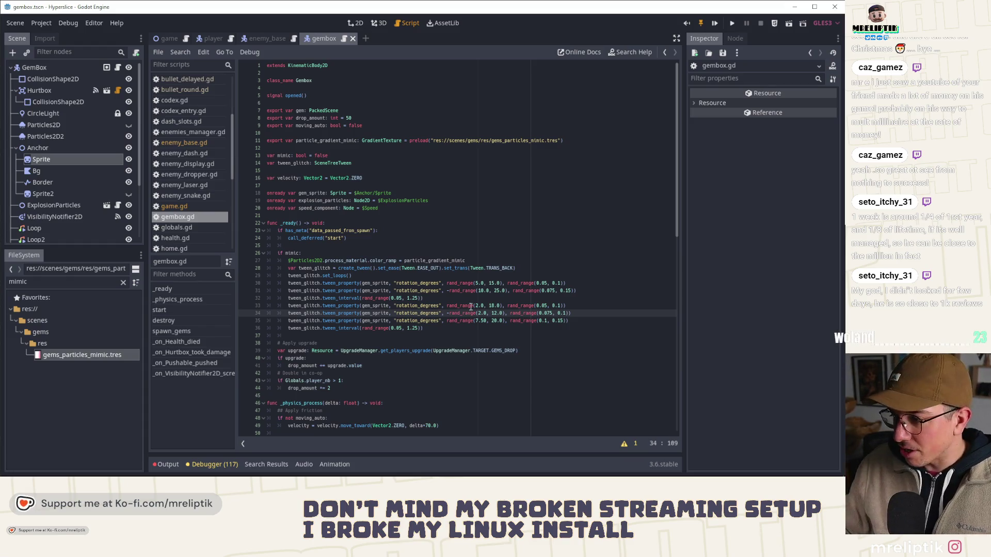
{"action": "left_click", "coordinate": [546, 313]}
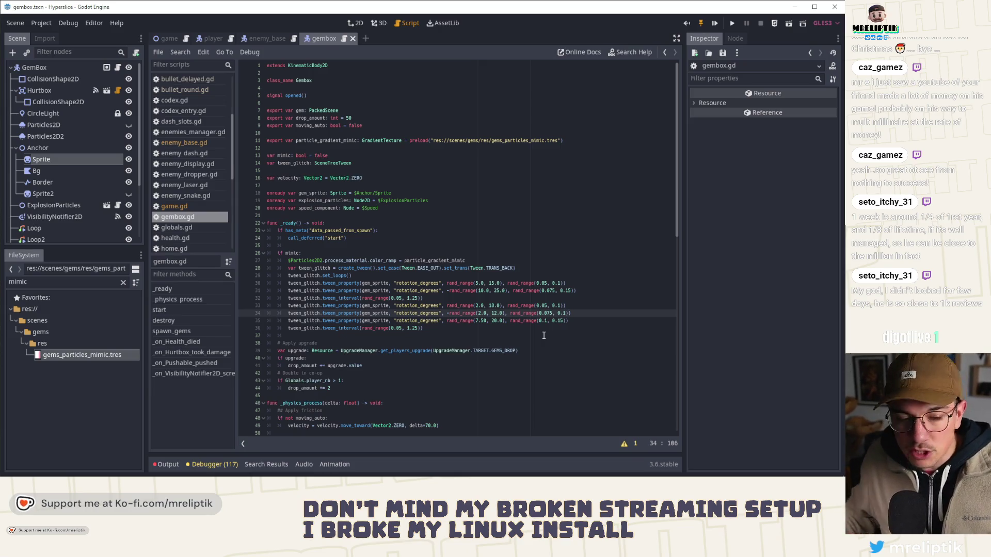
{"action": "left_click", "coordinate": [442, 328]}
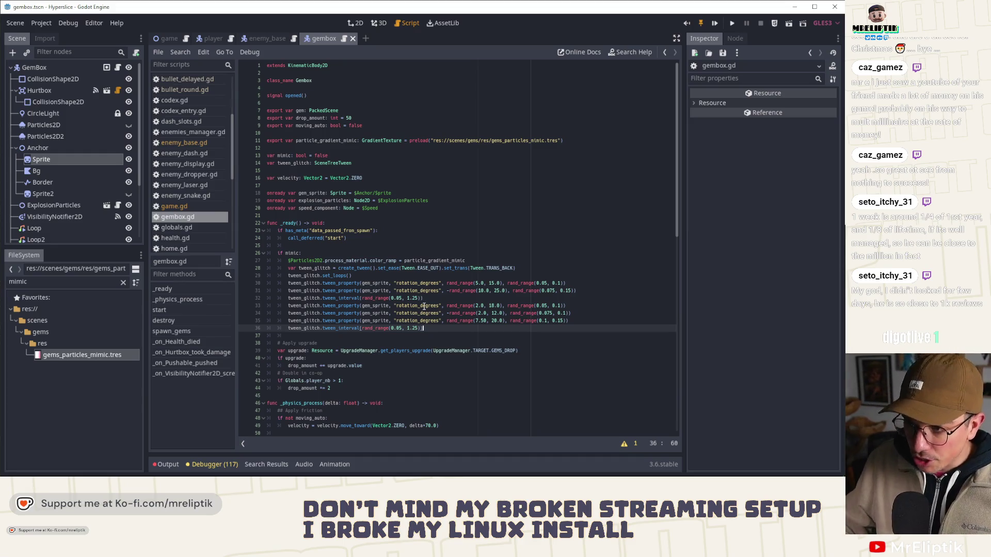
- Reopen gembox.gd and review where drop_amount and the ready function's spawn check are used
{"action": "left_click", "coordinate": [356, 23]}
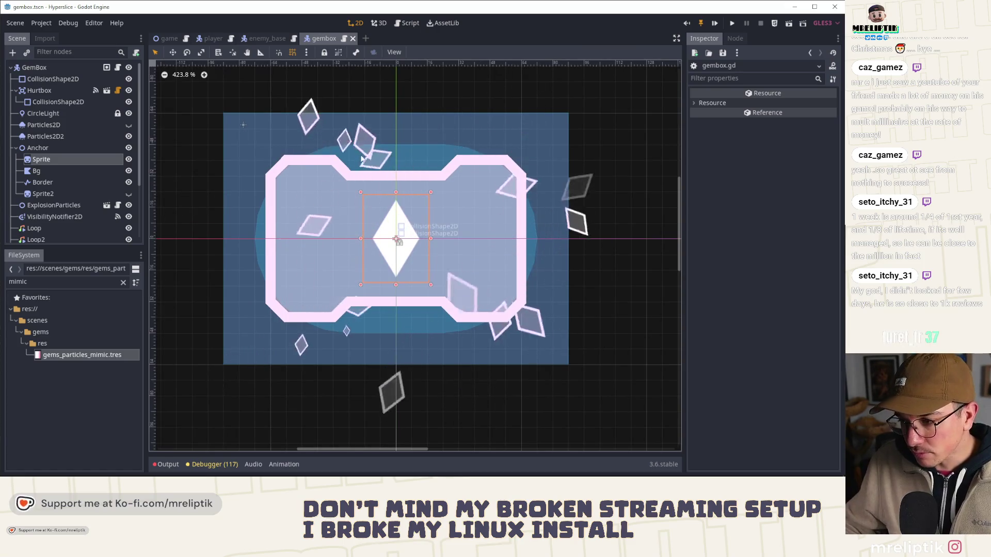
{"action": "scroll", "coordinate": [361, 164], "scroll_direction": "down", "scroll_amount": 1}
{"action": "left_click", "coordinate": [119, 67]}
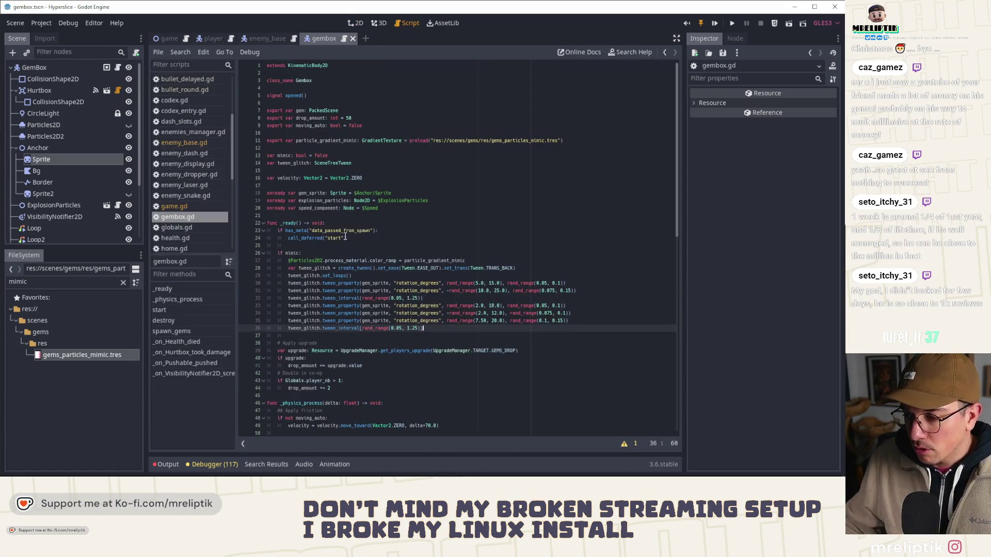
{"action": "left_click", "coordinate": [300, 117]}
{"action": "left_click", "coordinate": [301, 111]}
{"action": "scroll", "coordinate": [348, 238], "scroll_direction": "down", "scroll_amount": 8}
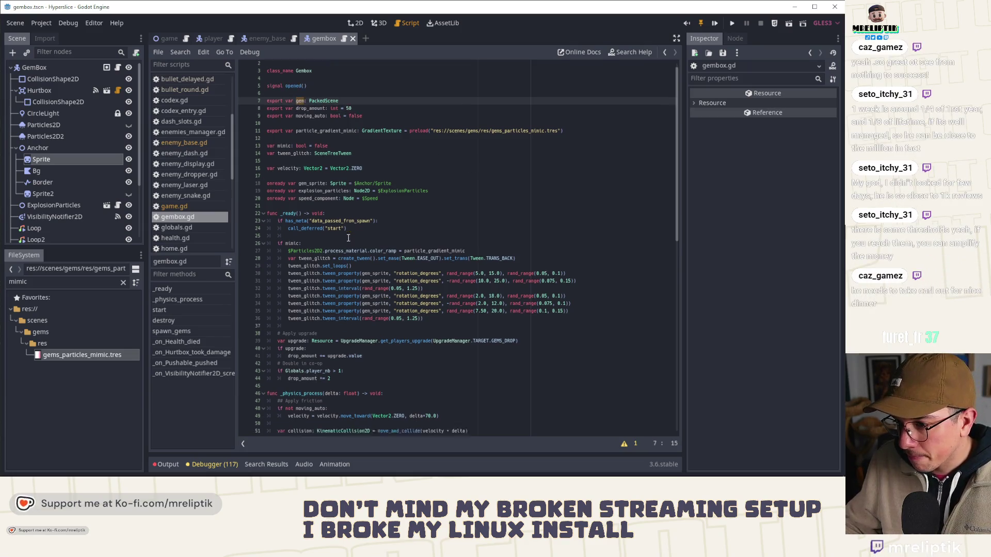
{"action": "scroll", "coordinate": [351, 258], "scroll_direction": "down", "scroll_amount": 2}
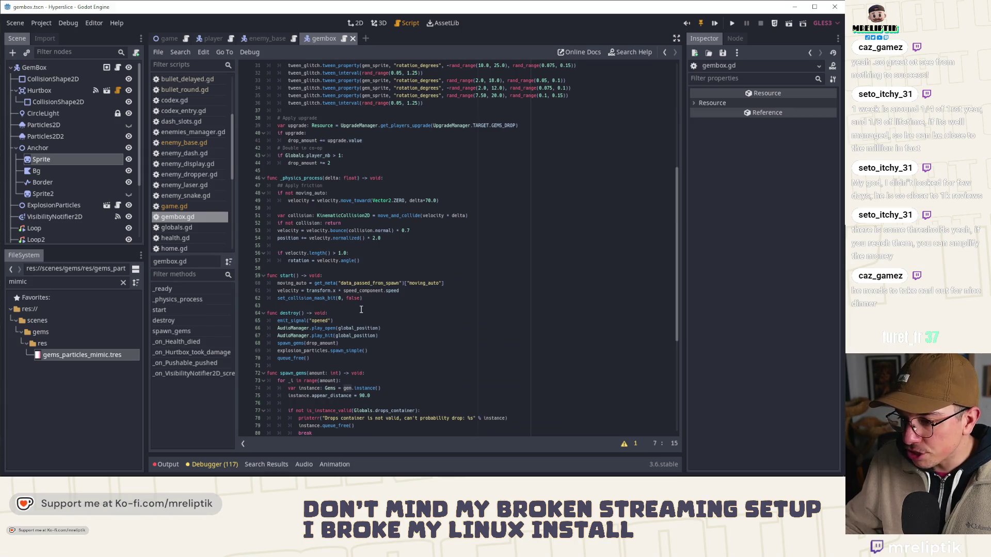
{"action": "scroll", "coordinate": [391, 288], "scroll_direction": "up", "scroll_amount": 2}
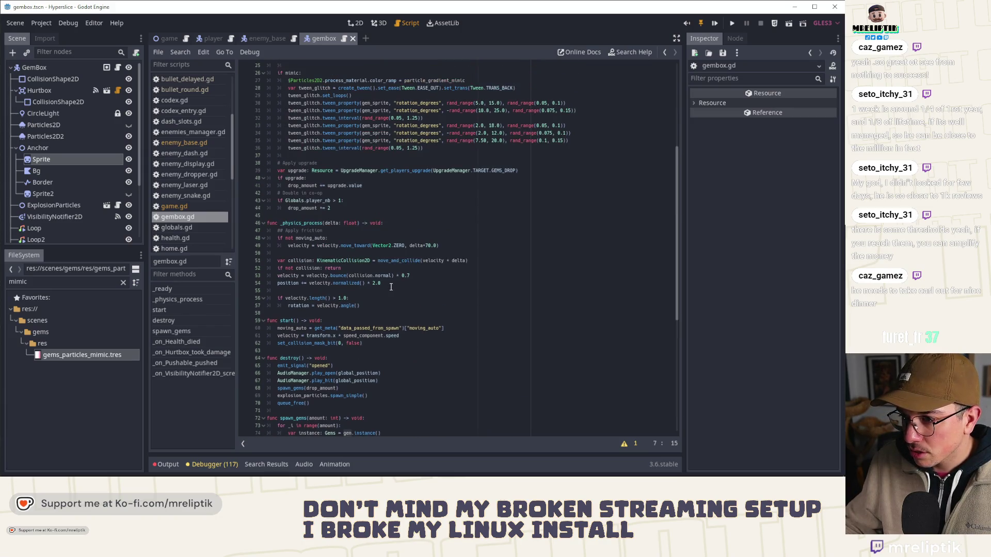
{"action": "double_click", "coordinate": [314, 186]}
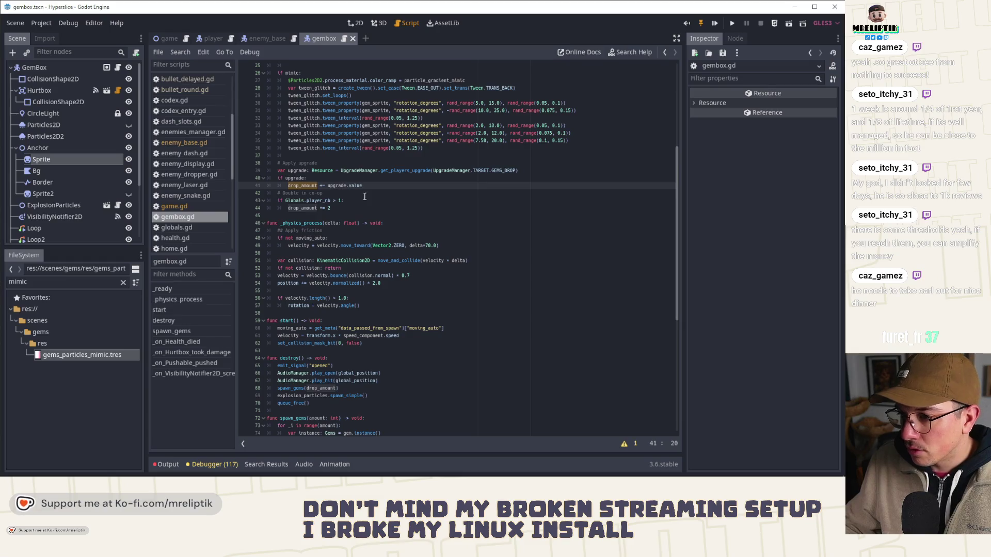
{"action": "scroll", "coordinate": [336, 191], "scroll_direction": "up", "scroll_amount": 2}
{"action": "scroll", "coordinate": [361, 210], "scroll_direction": "down", "scroll_amount": 2}
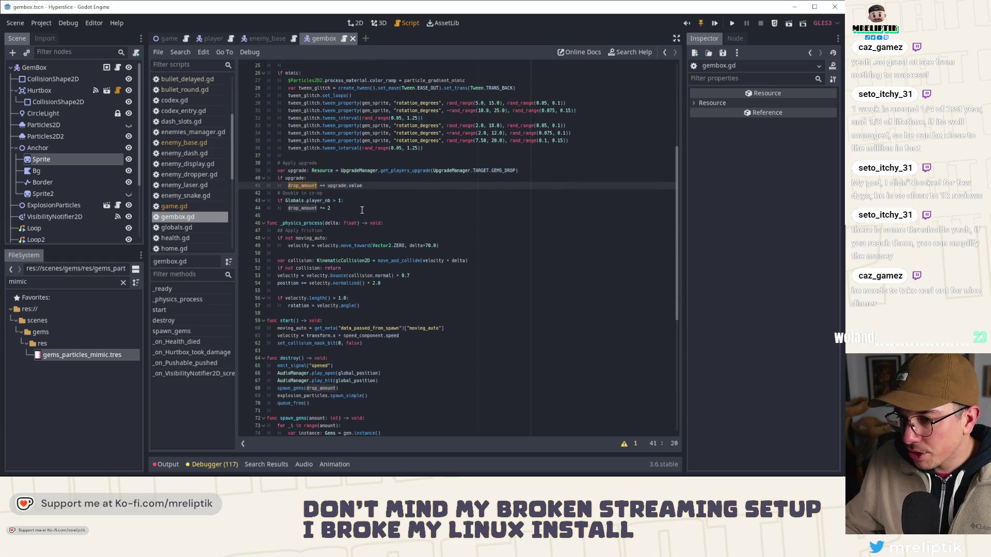
{"action": "scroll", "coordinate": [362, 210], "scroll_direction": "down", "scroll_amount": 7}
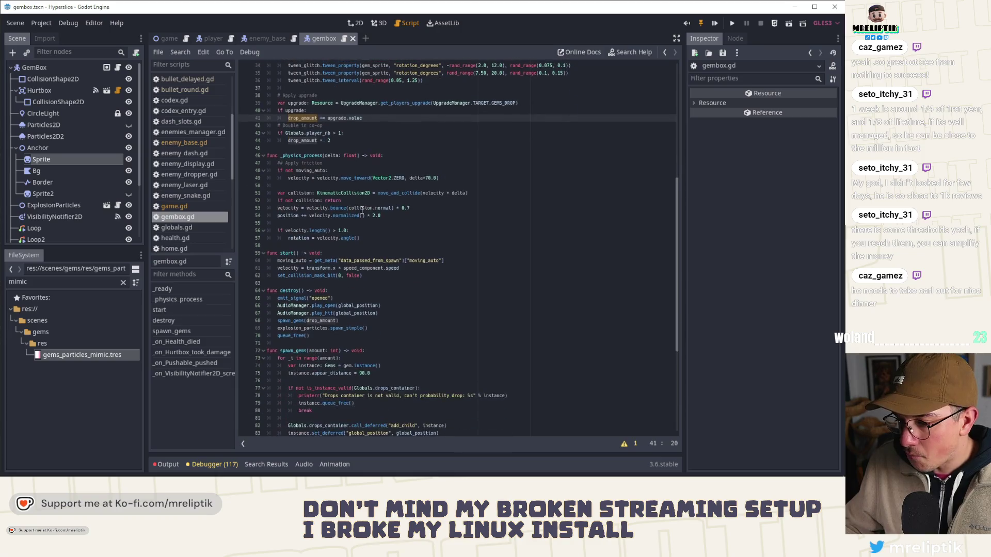
{"action": "left_click", "coordinate": [327, 232]}
{"action": "double_click", "coordinate": [326, 233]}
{"action": "scroll", "coordinate": [341, 248], "scroll_direction": "up", "scroll_amount": 15}
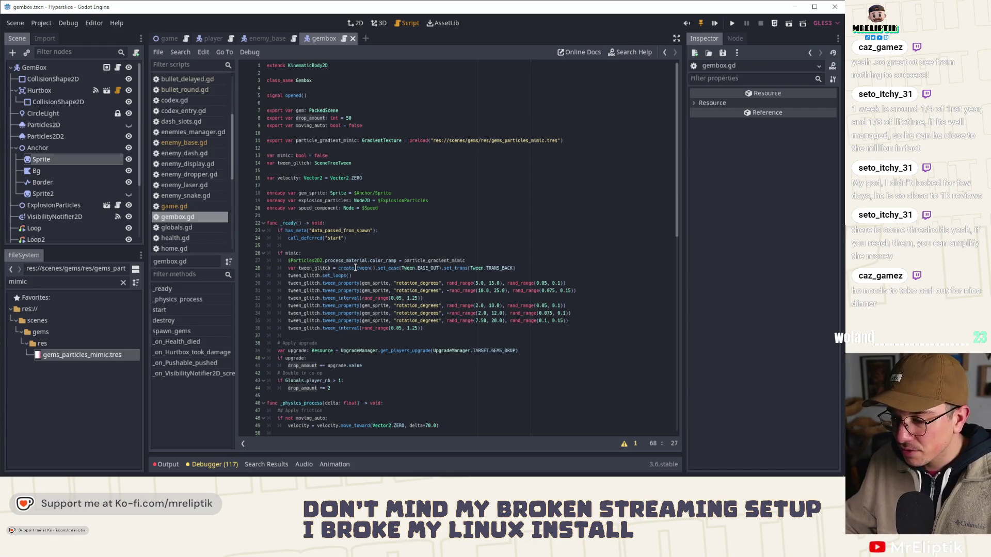
{"action": "left_click", "coordinate": [357, 239]}
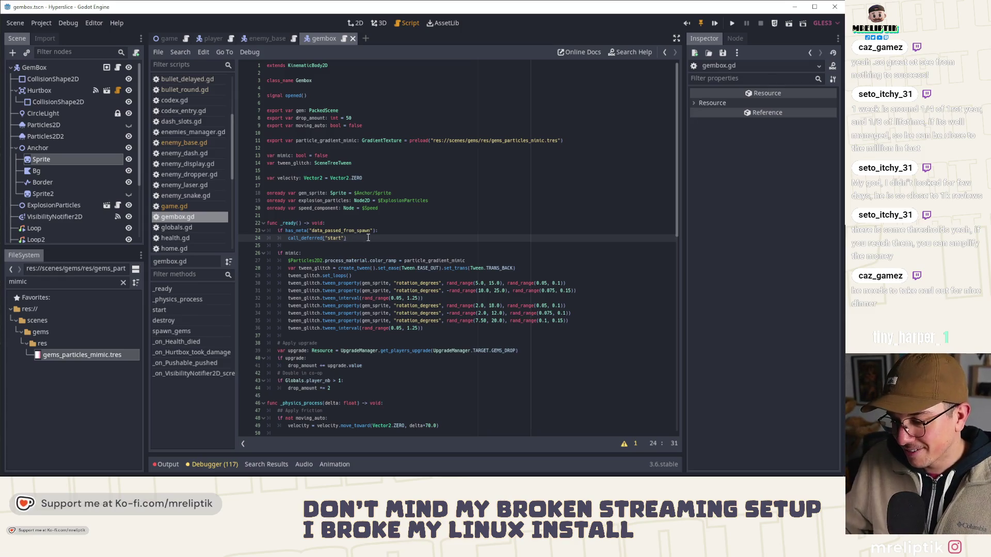
- Change var mimic: bool on line 13 from false to true
{"action": "double_click", "coordinate": [285, 155]}
{"action": "double_click", "coordinate": [321, 156]}
{"action": "type", "text": "true"}
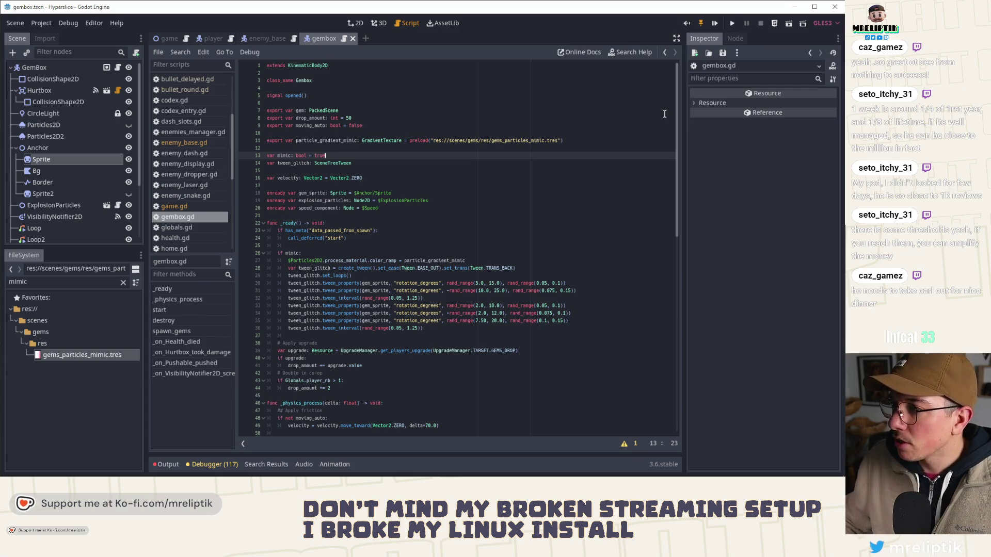
- Run the Hyperslice game and toggle its in-game dev console to test the mimic gembox
{"action": "left_click", "coordinate": [715, 24]}
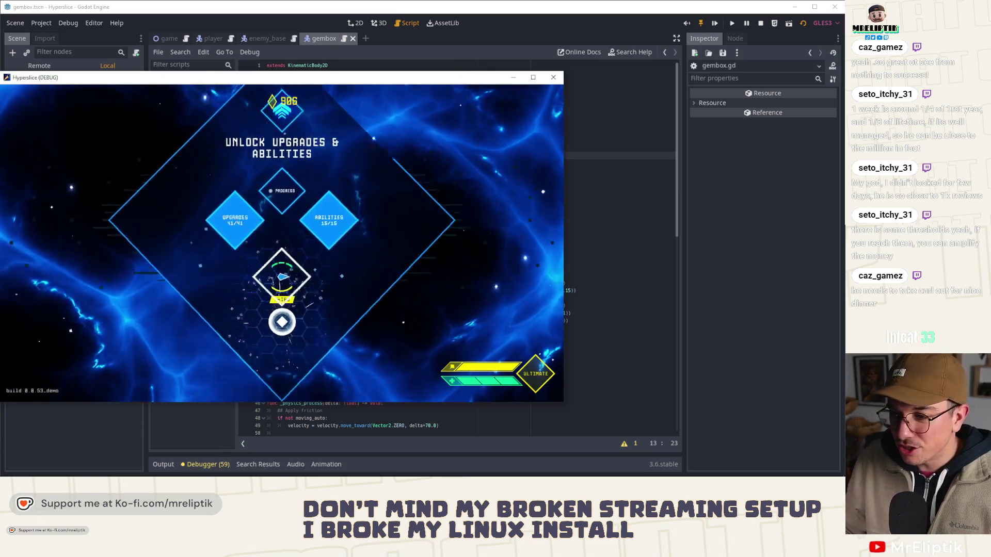
{"action": "key", "text": "grave"}
{"action": "key", "text": "Up"}
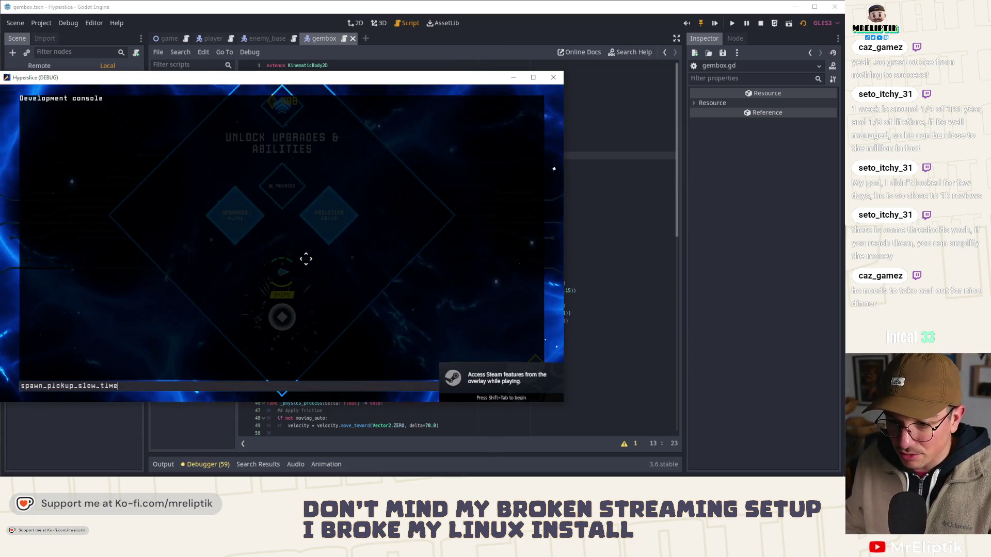
{"action": "key", "text": "Up"}
{"action": "key", "text": "Return"}
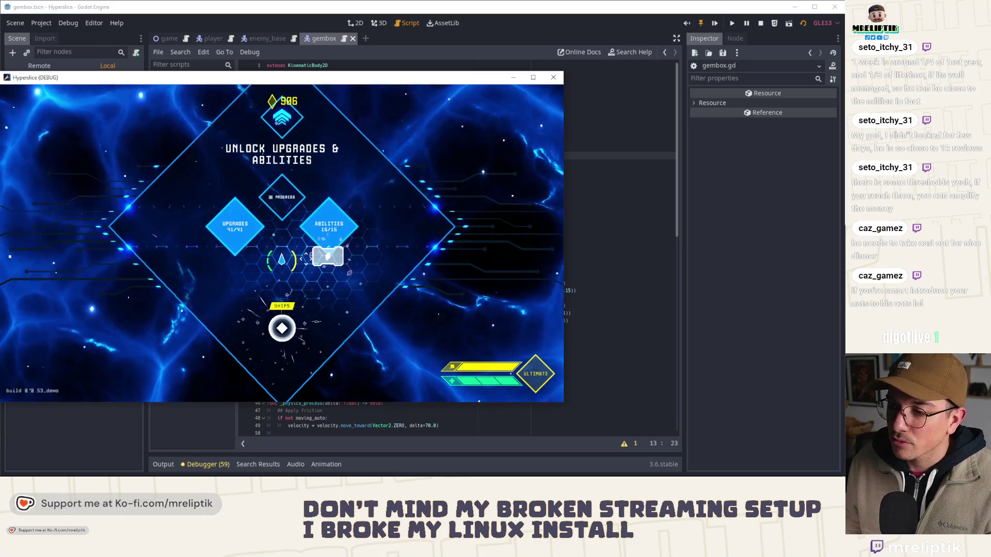
- Back in gembox.gd, select and copy the wobble tween lines 33–36
{"action": "left_click", "coordinate": [301, 70]}
{"action": "left_click", "coordinate": [400, 328]}
{"action": "mouse_move", "coordinate": [423, 329]}
{"action": "left_mouse_down"}
{"action": "mouse_move", "coordinate": [282, 313]}
{"action": "mouse_move", "coordinate": [288, 307]}
{"action": "left_mouse_up"}
{"action": "key", "text": "ctrl+c"}
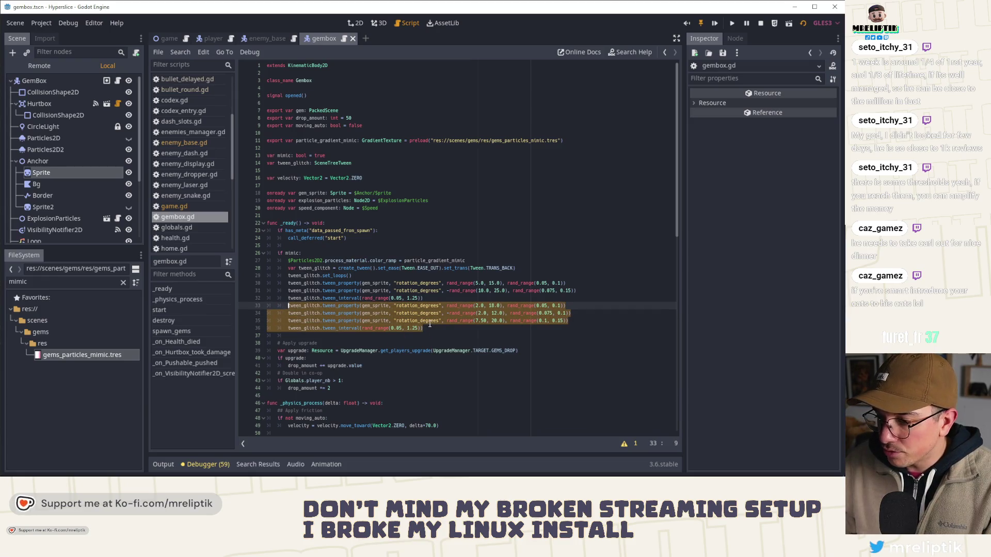
- Paste the copied tween lines below line 36 and duplicate line 39
{"action": "key", "text": "Right"}
{"action": "key", "text": "Return"}
{"action": "key", "text": "ctrl+v"}
{"action": "left_click", "coordinate": [448, 351]}
{"action": "key", "text": "ctrl+b"}
{"action": "left_click", "coordinate": [448, 360]}
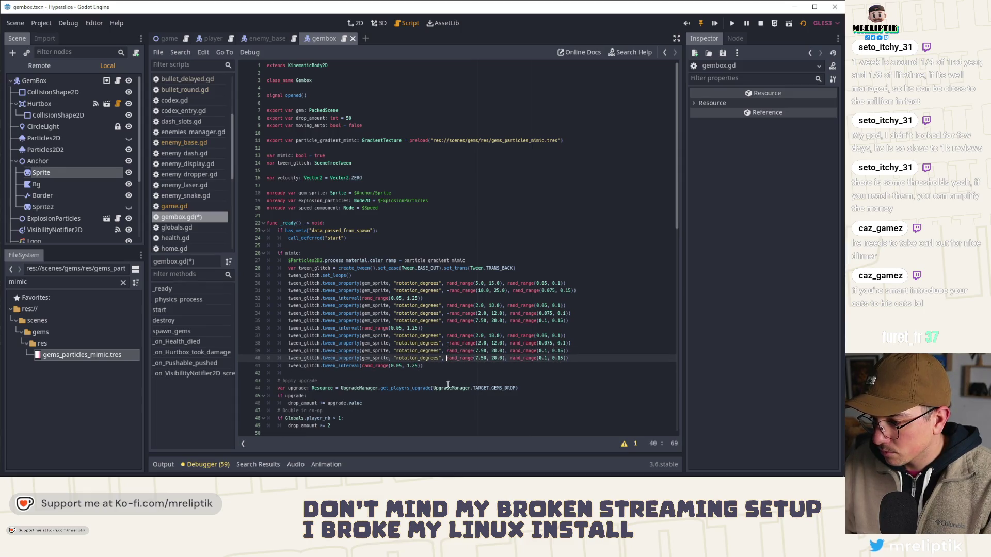
- Change line 39's rotation range to 2.50 and 10.0, then save
{"action": "left_click", "coordinate": [483, 351]}
{"action": "key", "text": "BackSpace"}
{"action": "key", "text": "BackSpace"}
{"action": "key", "text": "BackSpace"}
{"action": "type", "text": "2.5"}
{"action": "key", "text": "Delete"}
{"action": "type", "text": "1"}
{"action": "key", "text": "Right"}
{"action": "key", "text": "Right"}
{"action": "key", "text": "ctrl+s"}
- Set line 40's duration lower bound to 0.05 and the final pause to 0.05–0.85
{"action": "key", "text": "Down"}
{"action": "key", "text": "ctrl+Right"}
{"action": "key", "text": "ctrl+Right"}
{"action": "key", "text": "ctrl+Right"}
{"action": "key", "text": "BackSpace"}
{"action": "type", "text": "05"}
{"action": "key", "text": "Right"}
{"action": "key", "text": "Right"}
{"action": "key", "text": "Right"}
{"action": "key", "text": "Right"}
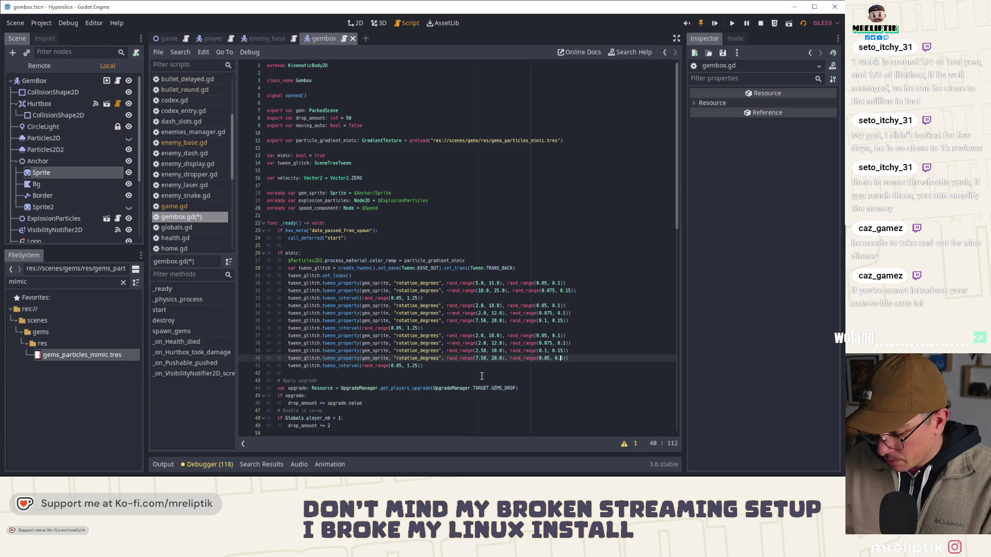
{"action": "type", "text": "75"}
{"action": "key", "text": "ctrl+s"}
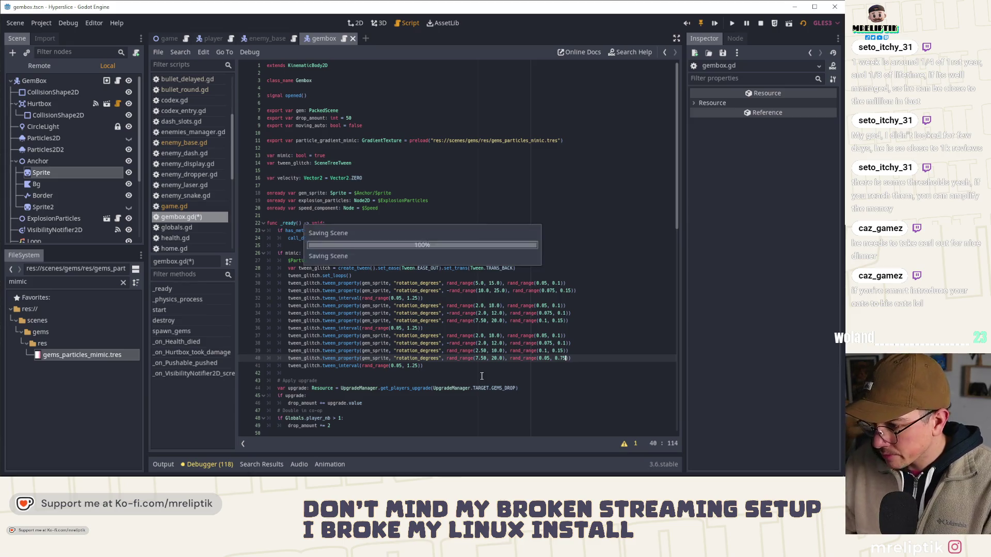
{"action": "left_click", "coordinate": [414, 366]}
{"action": "key", "text": "BackSpace"}
{"action": "key", "text": "BackSpace"}
{"action": "key", "text": "BackSpace"}
{"action": "type", "text": "0.8"}
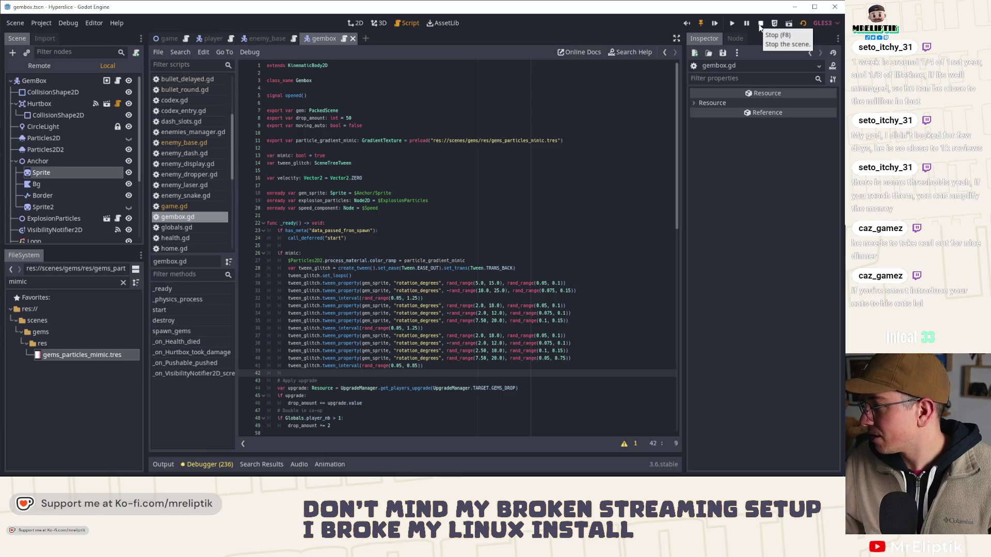
- Stop the running game and shorten line 36's pause to rand_range(0.05, 0.75), saving
{"action": "left_click", "coordinate": [760, 27]}
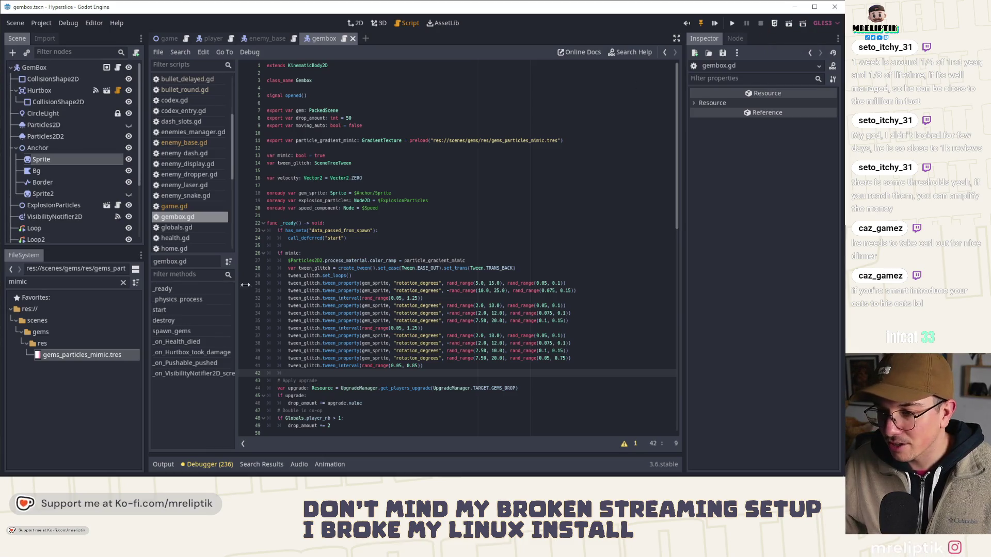
{"action": "scroll", "coordinate": [324, 267], "scroll_direction": "down", "scroll_amount": 4}
{"action": "scroll", "coordinate": [336, 263], "scroll_direction": "down", "scroll_amount": 4}
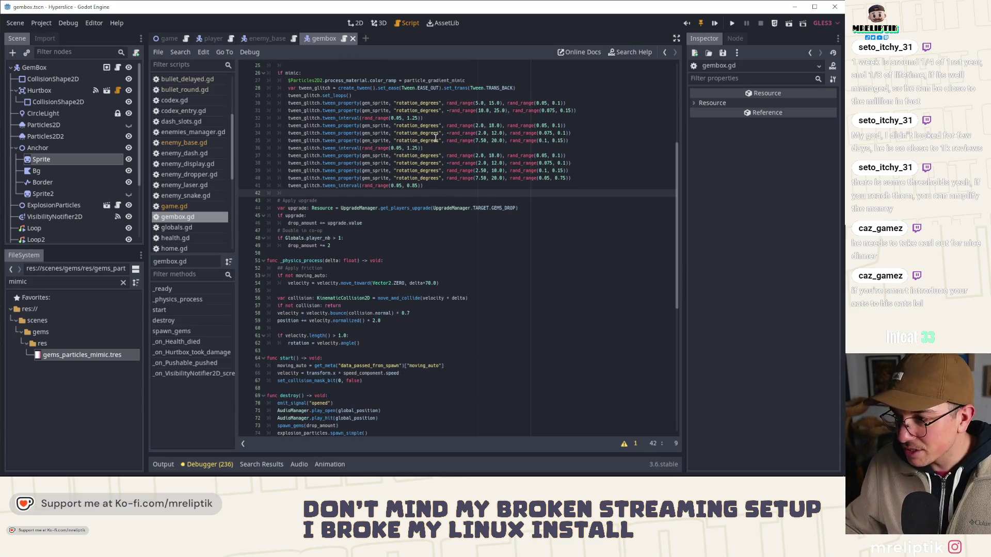
{"action": "left_click", "coordinate": [547, 141]}
{"action": "type", "text": "2"}
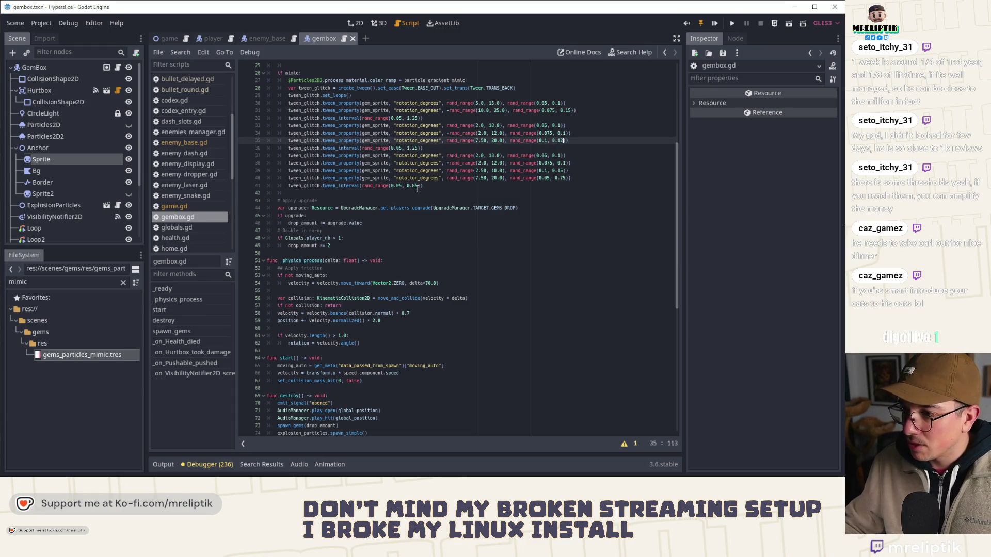
{"action": "left_click", "coordinate": [414, 148]}
{"action": "key", "text": "BackSpace"}
{"action": "type", "text": "0"}
{"action": "key", "text": "ctrl+s"}
{"action": "key", "text": "BackSpace"}
{"action": "type", "text": "0.75"}
{"action": "key", "text": "BackSpace"}
{"action": "key", "text": "ctrl+s"}
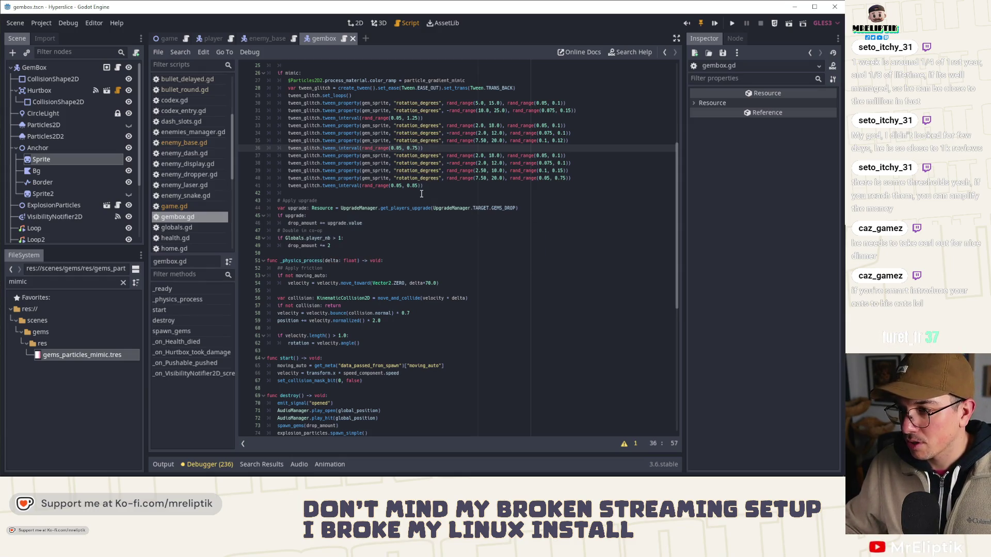
- Negate line 40's rotation range by adding '-' before rand_range
{"action": "left_click", "coordinate": [447, 171]}
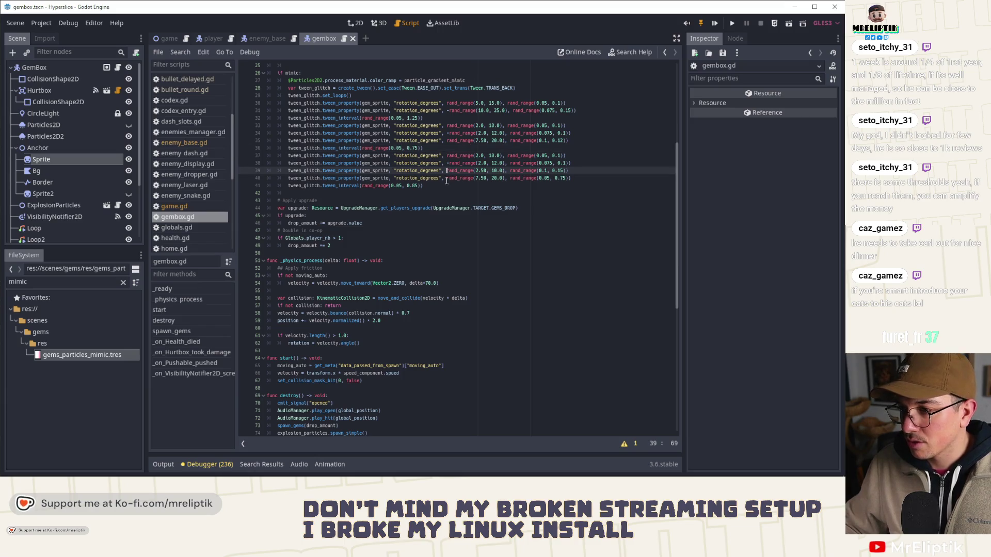
{"action": "left_click", "coordinate": [445, 178]}
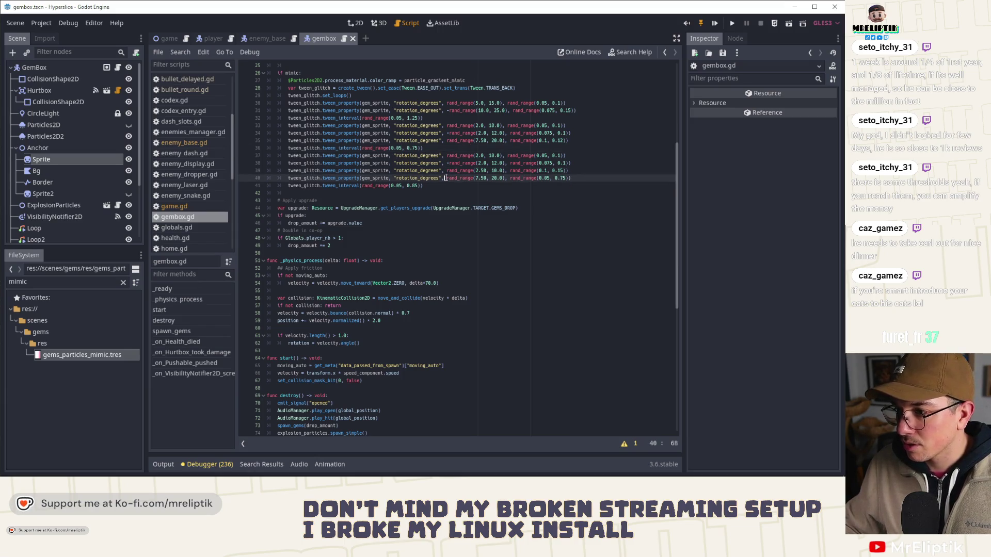
{"action": "key", "text": "Right"}
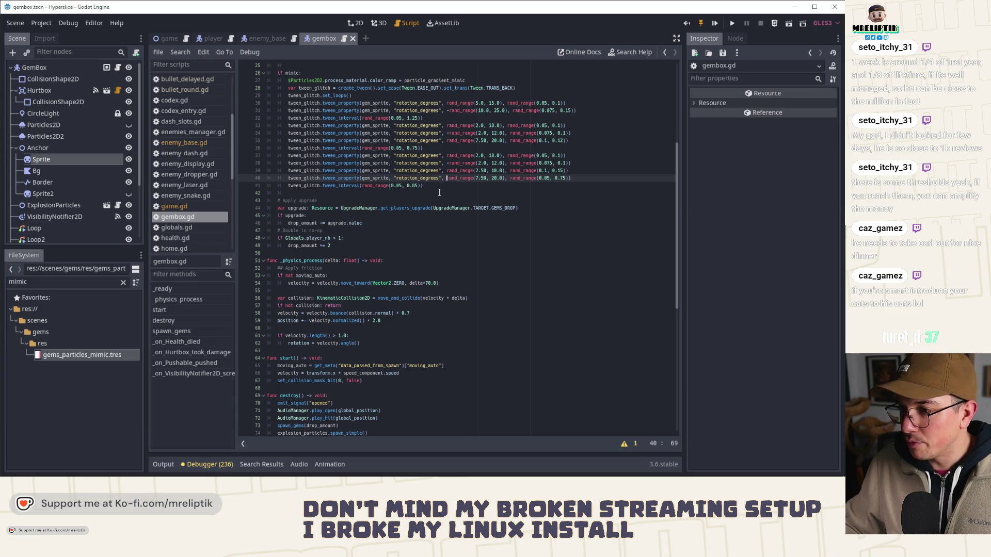
{"action": "type", "text": "-"}
{"action": "left_click", "coordinate": [415, 185]}
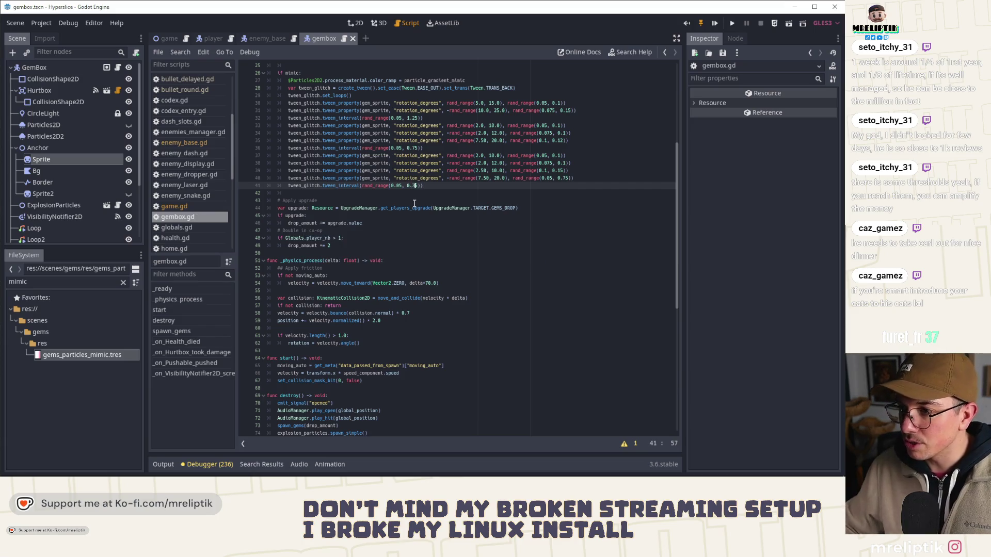
- Scroll down to the spawn_gems call in destroy()
{"action": "scroll", "coordinate": [341, 243], "scroll_direction": "up", "scroll_amount": 1}
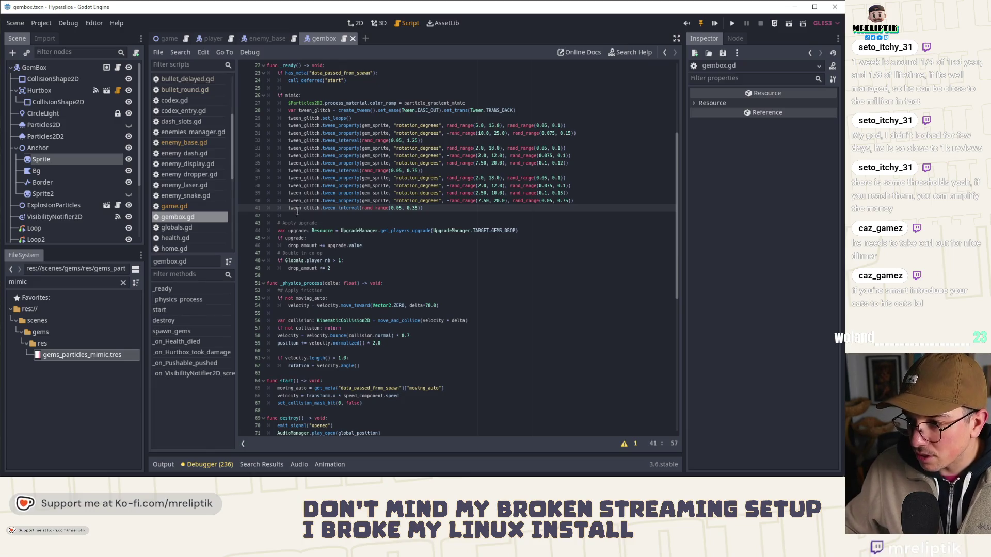
{"action": "scroll", "coordinate": [320, 241], "scroll_direction": "down", "scroll_amount": 6}
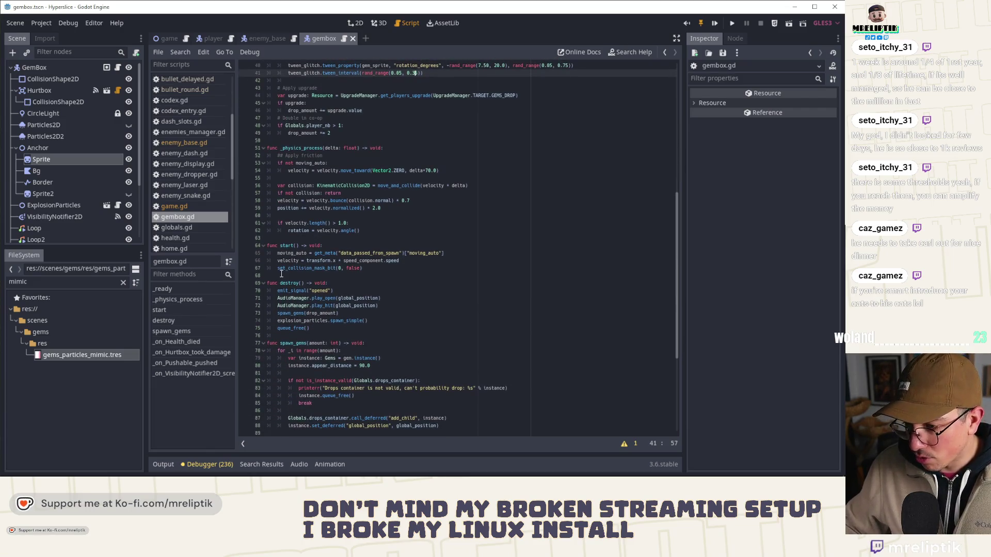
{"action": "left_click", "coordinate": [286, 278]}
{"action": "left_click", "coordinate": [287, 314]}
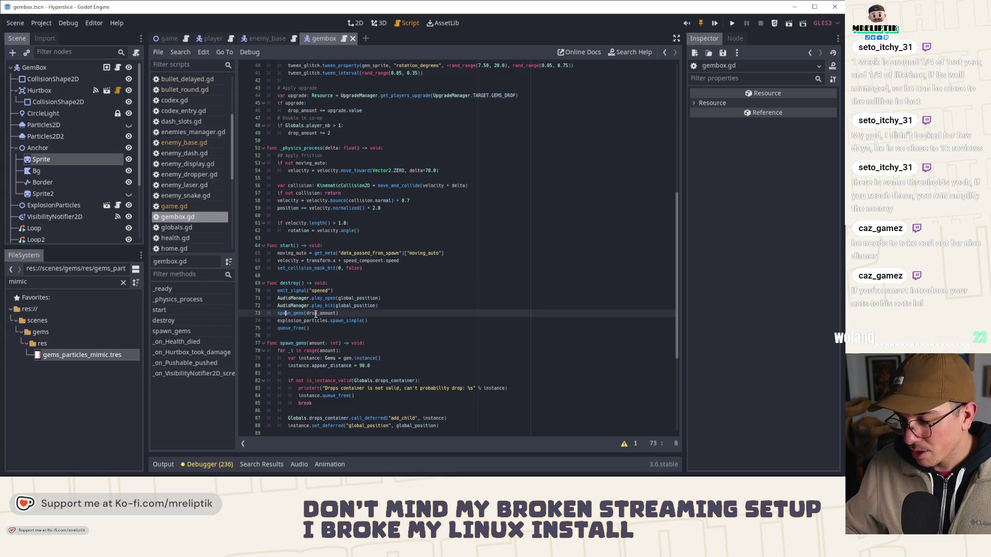
- After emit_signal("opened"), add an 'if mimic:' branch with 'pass' followed by 'else'
{"action": "left_click", "coordinate": [337, 291]}
{"action": "key", "text": "Return"}
{"action": "type", "text": "if mimic"}
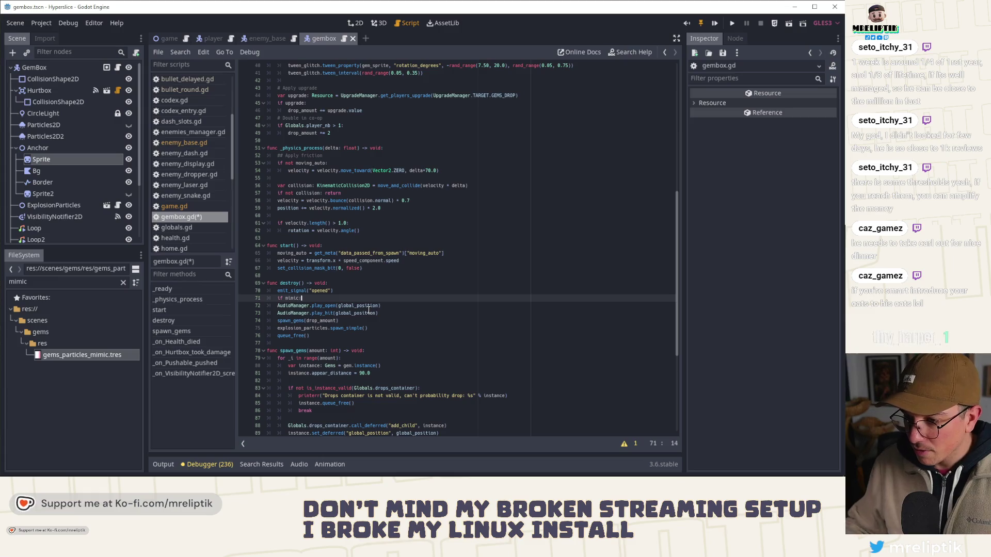
{"action": "type", "text": ":"}
{"action": "key", "text": "Return"}
{"action": "type", "text": "pass"}
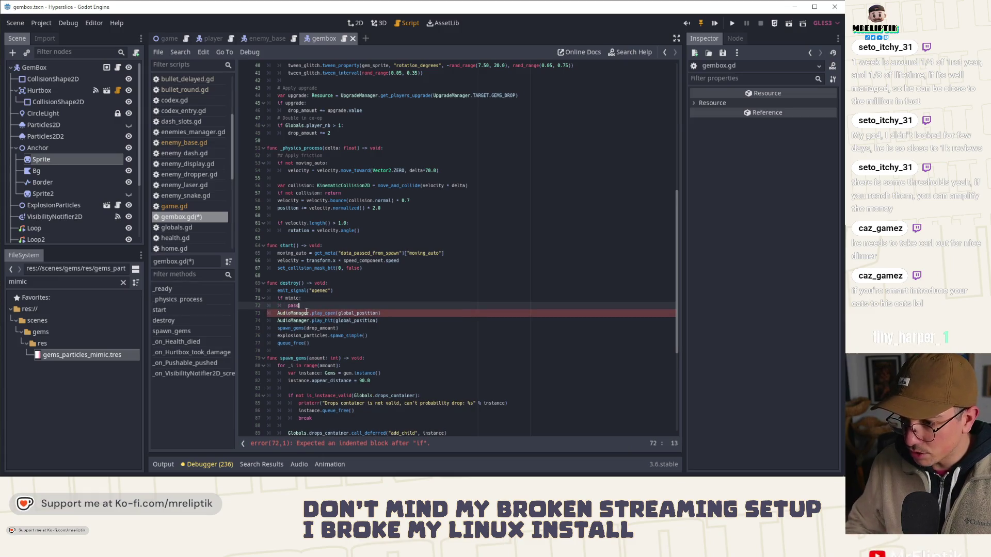
{"action": "key", "text": "ctrl+s"}
{"action": "key", "text": "Return"}
{"action": "key", "text": "BackSpace"}
{"action": "type", "text": "else"}
- Indent the AudioManager sound and spawn_gems lines under else and save
{"action": "left_click_drag", "start_coordinate": [278, 320], "coordinate": [315, 343]}
{"action": "key", "text": "shift+Up"}
{"action": "key", "text": "Tab"}
{"action": "left_click", "coordinate": [293, 314]}
{"action": "key", "text": "ctrl+s"}
- Inspect play_open in the AudioManager script and switch to the 2D scene view
{"action": "scroll", "coordinate": [31, 174], "scroll_direction": "down", "scroll_amount": 3}
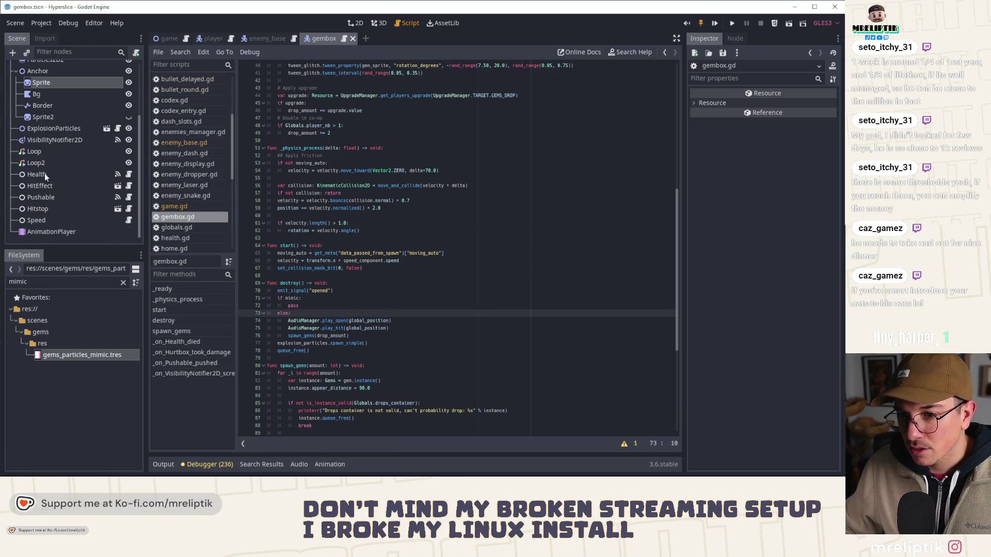
{"action": "double_click", "coordinate": [331, 320]}
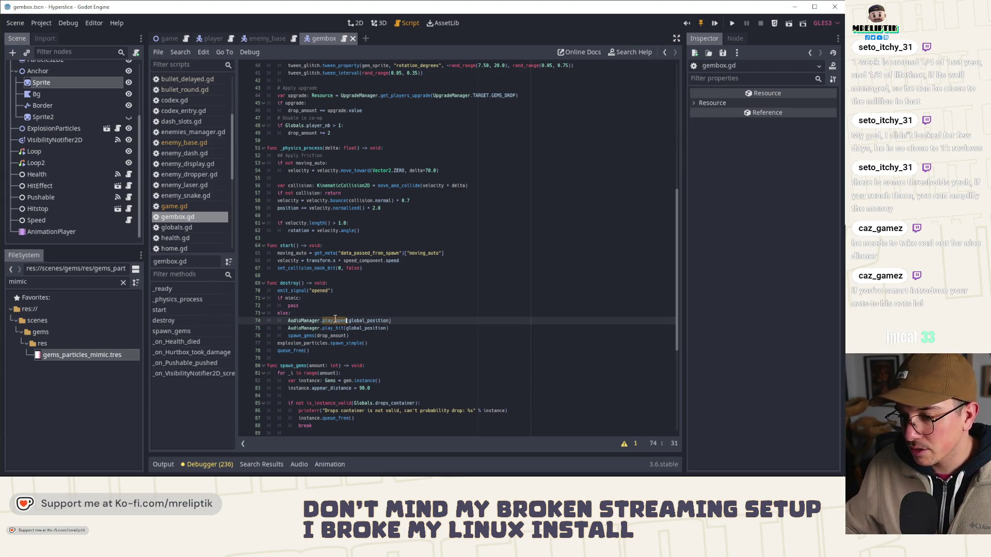
{"action": "left_click", "coordinate": [303, 322], "text": "ctrl"}
{"action": "left_click", "coordinate": [355, 23]}
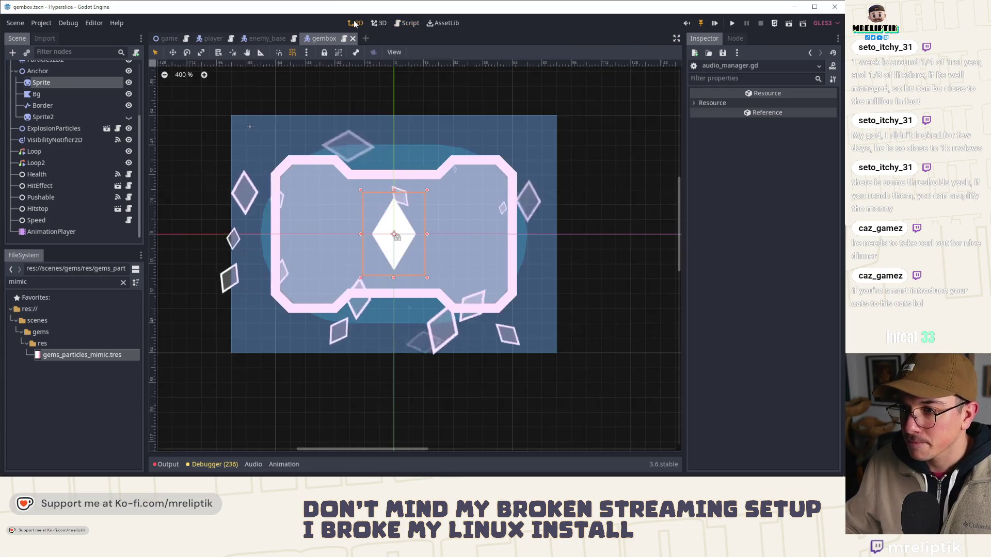
- Open the audio_manager scene, preview the Hit sound, and open its script
{"action": "key", "text": "ctrl+shift+o"}
{"action": "type", "text": "audio_man"}
{"action": "key", "text": "Return"}
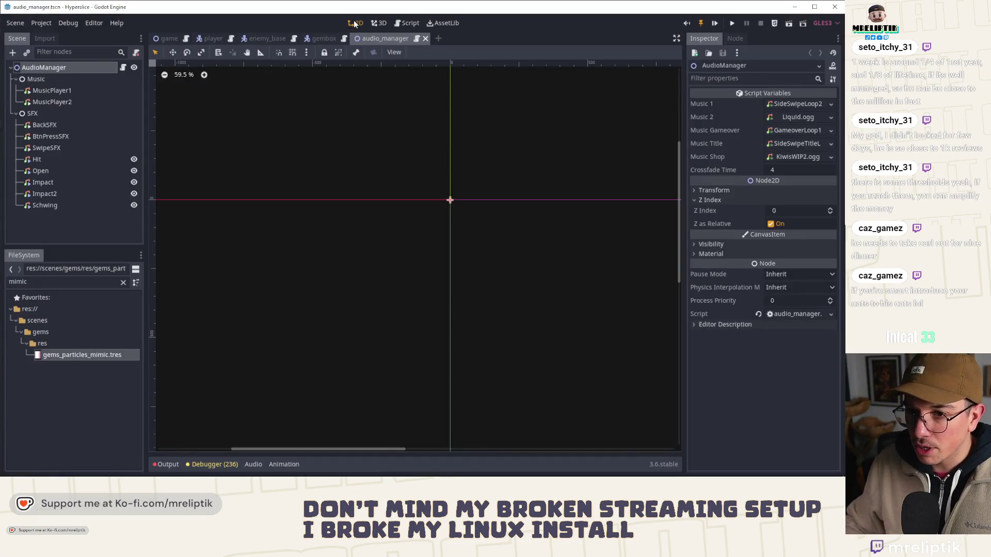
{"action": "left_click", "coordinate": [37, 159]}
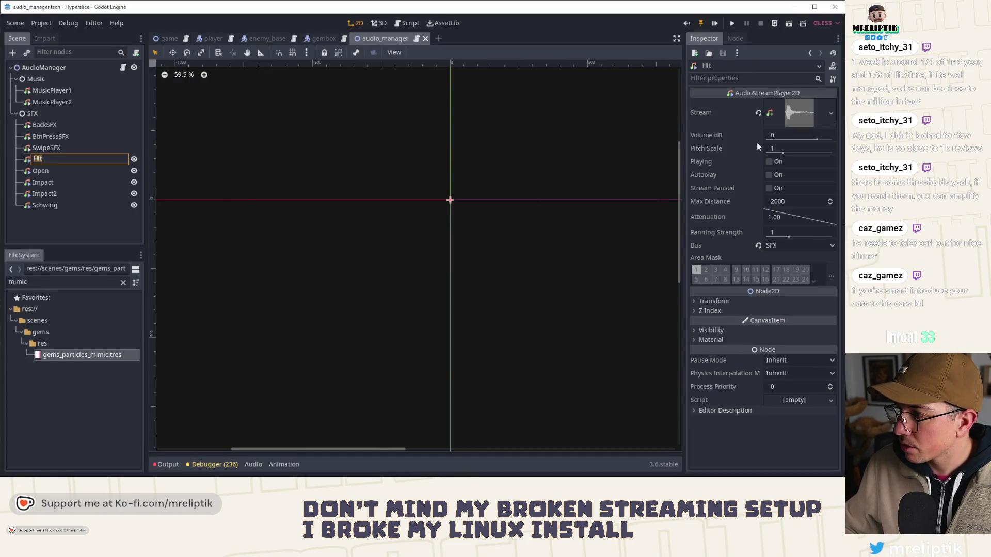
{"action": "left_click", "coordinate": [769, 162]}
{"action": "left_click", "coordinate": [49, 173]}
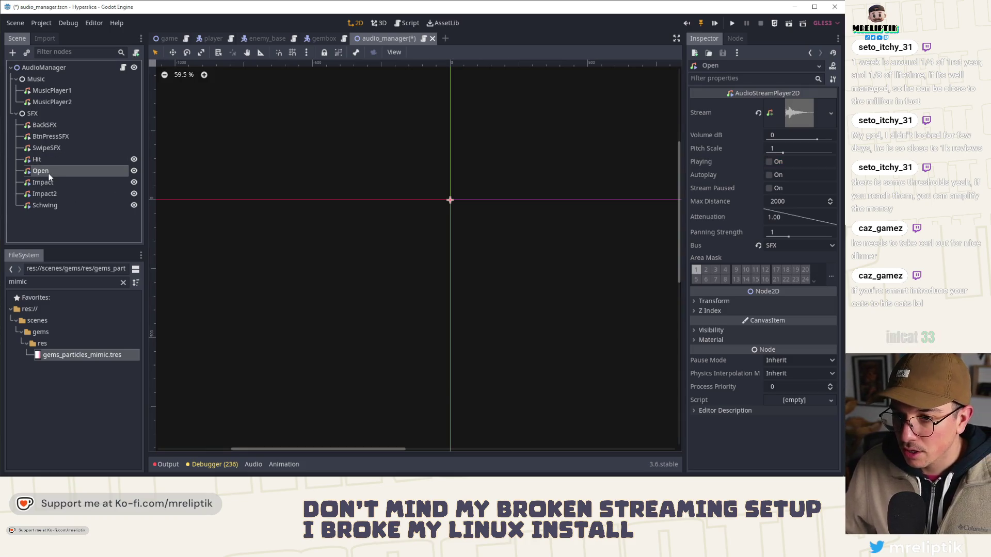
{"action": "left_click", "coordinate": [123, 68]}
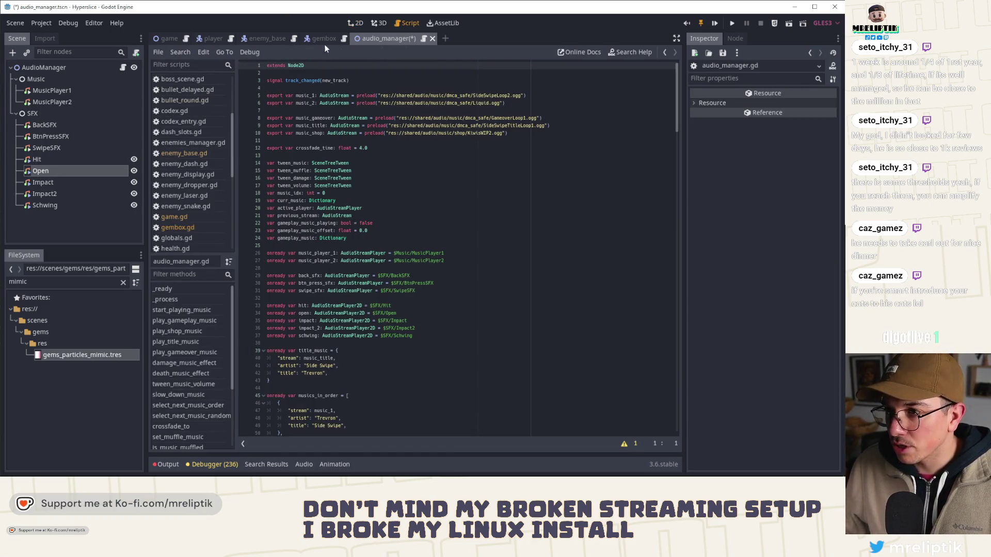
- In gembox.gd, move AudioManager.play_hit above 'if mimic:' and dedent it
{"action": "left_click", "coordinate": [321, 38]}
{"action": "scroll", "coordinate": [384, 294], "scroll_direction": "down", "scroll_amount": 1}
{"action": "left_click", "coordinate": [385, 291]}
{"action": "left_click", "coordinate": [385, 305]}
{"action": "key", "text": "alt+Up"}
{"action": "key", "text": "alt+Up"}
{"action": "key", "text": "alt+Up"}
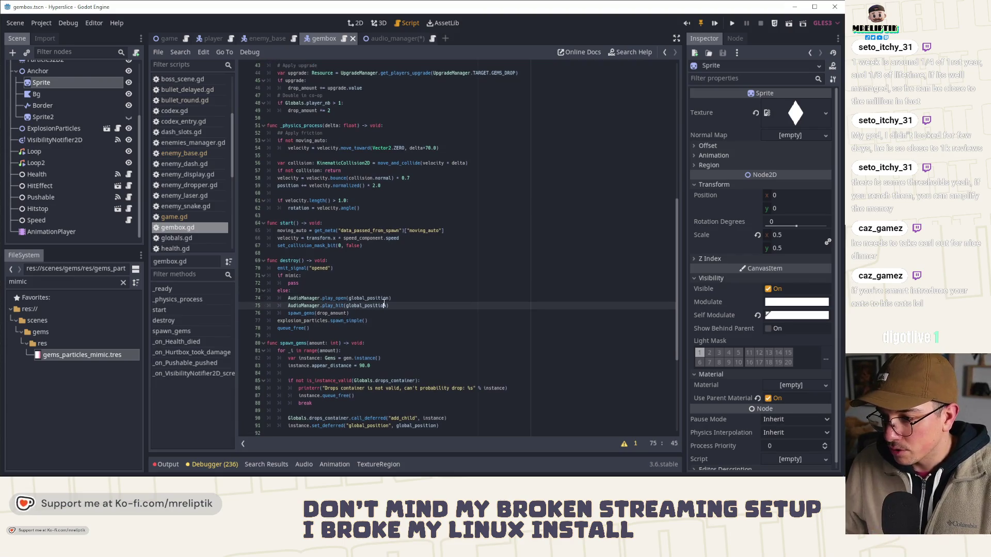
{"action": "key", "text": "shift+Tab"}
- Add a '# TODO: put special SFX?' comment under 'if mimic:'
{"action": "key", "text": "Down"}
{"action": "key", "text": "Return"}
{"action": "type", "text": "# TODO: put special SF"}
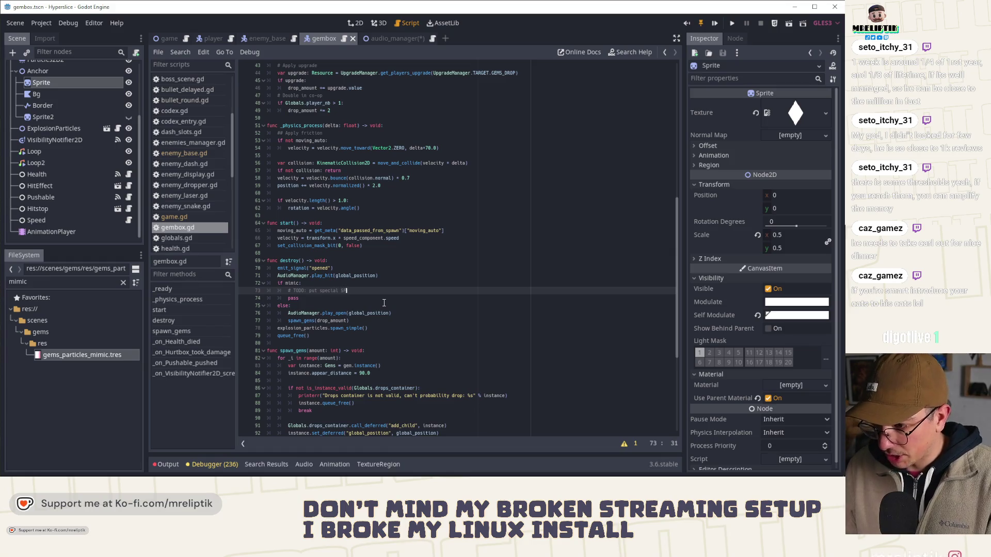
{"action": "left_click", "coordinate": [336, 303]}
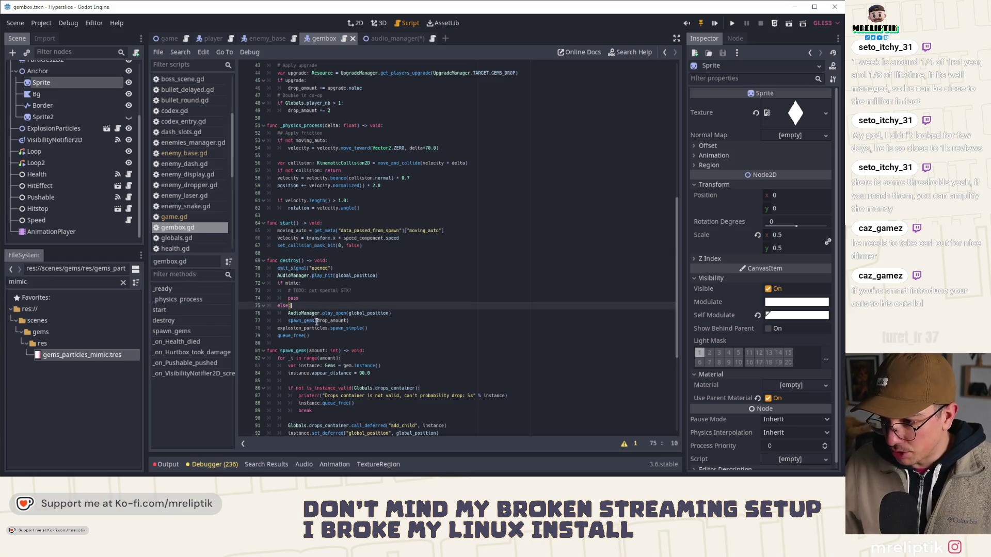
{"action": "scroll", "coordinate": [316, 193], "scroll_direction": "down", "scroll_amount": 3}
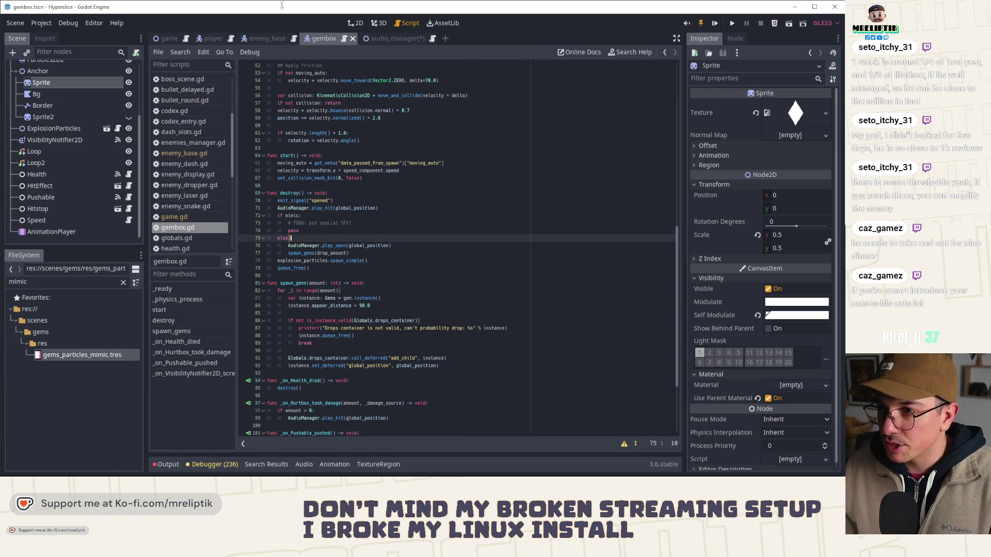
{"action": "left_click", "coordinate": [265, 36]}
{"action": "left_click", "coordinate": [386, 39]}
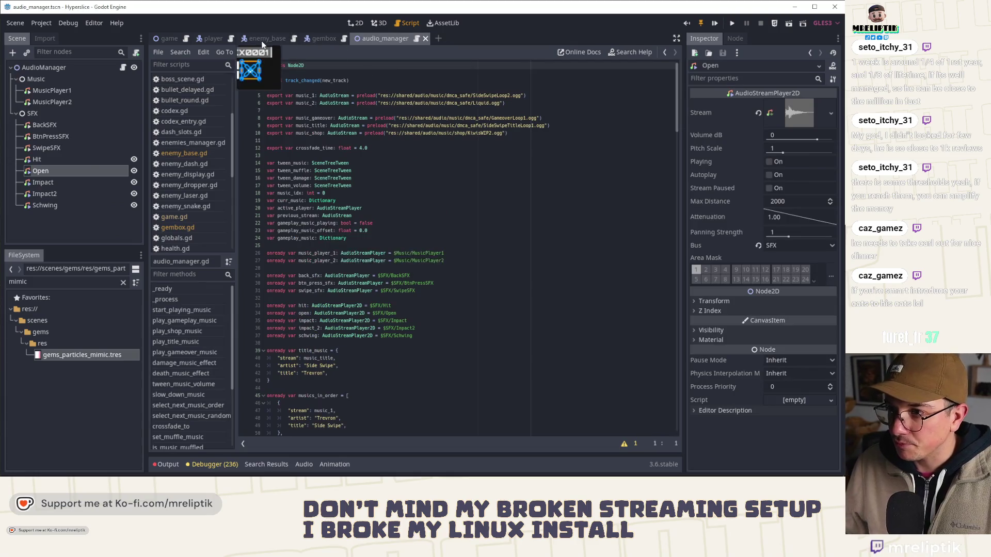
- Open enemy_base.gd and scroll down to spawn_bullets_circle
{"action": "left_click", "coordinate": [264, 39]}
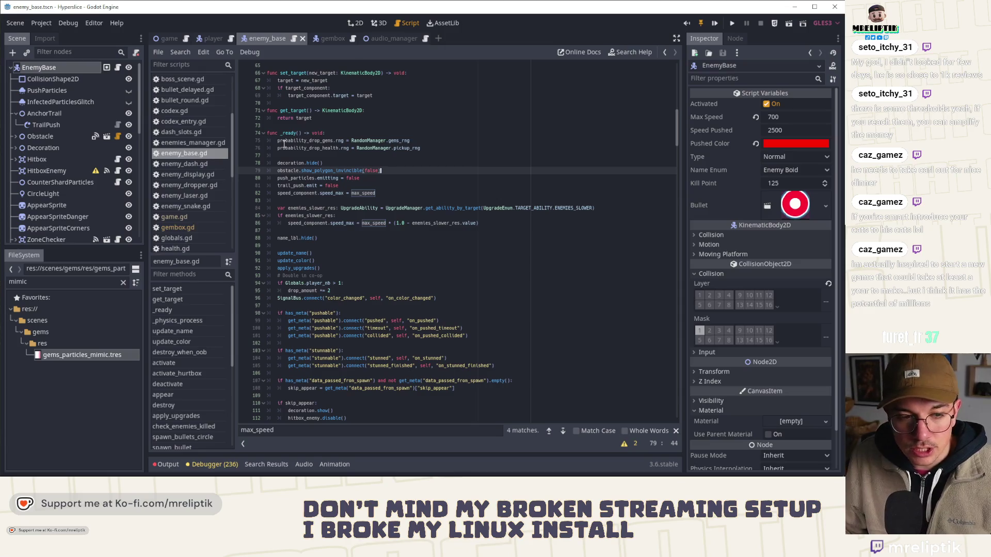
{"action": "scroll", "coordinate": [284, 143], "scroll_direction": "down", "scroll_amount": 2}
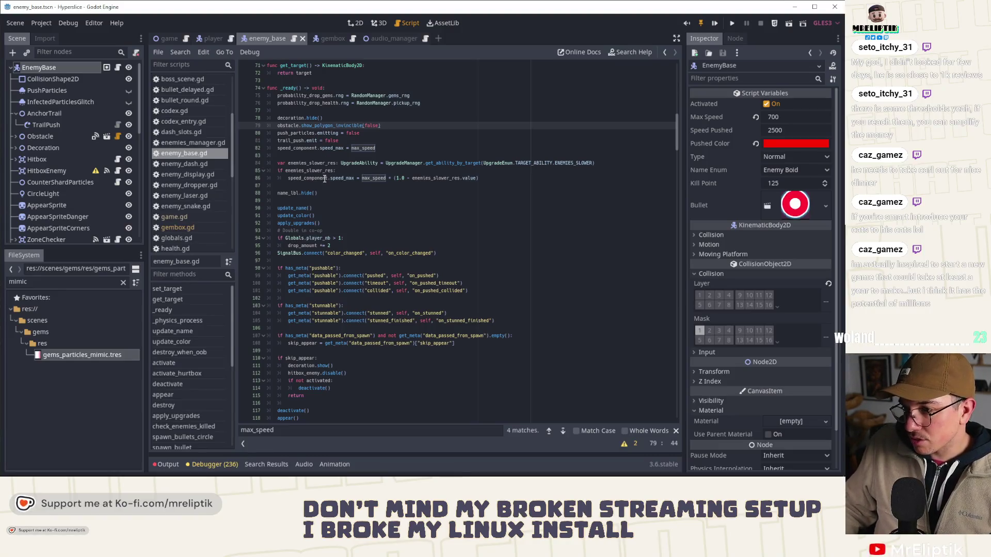
{"action": "scroll", "coordinate": [397, 194], "scroll_direction": "down", "scroll_amount": 15}
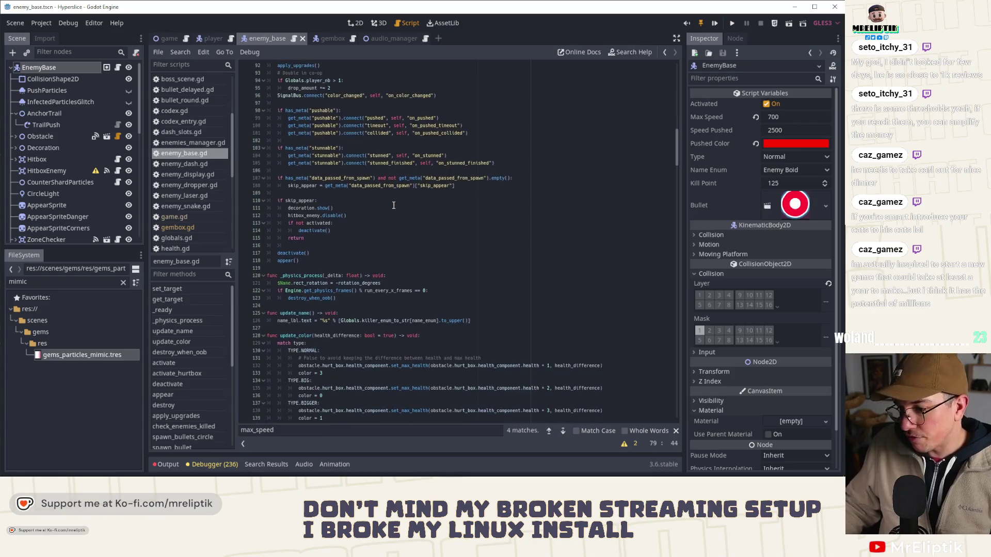
{"action": "scroll", "coordinate": [393, 205], "scroll_direction": "down", "scroll_amount": 16}
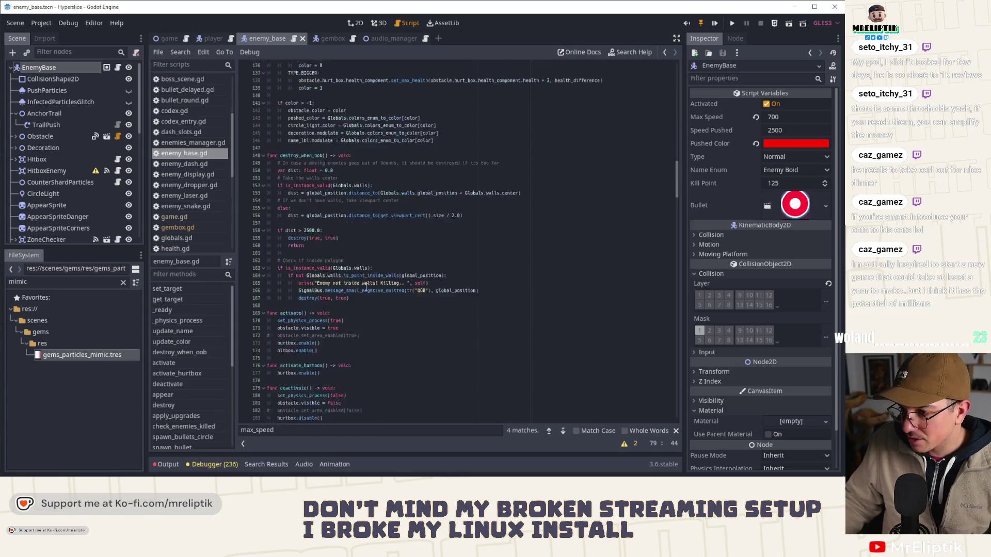
{"action": "scroll", "coordinate": [356, 290], "scroll_direction": "down", "scroll_amount": 3}
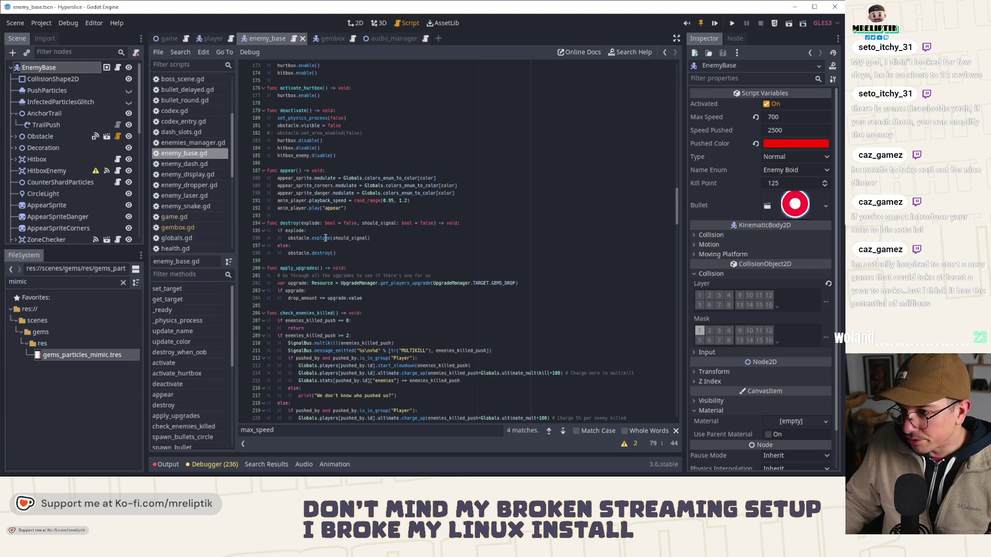
{"action": "scroll", "coordinate": [309, 232], "scroll_direction": "down", "scroll_amount": 11}
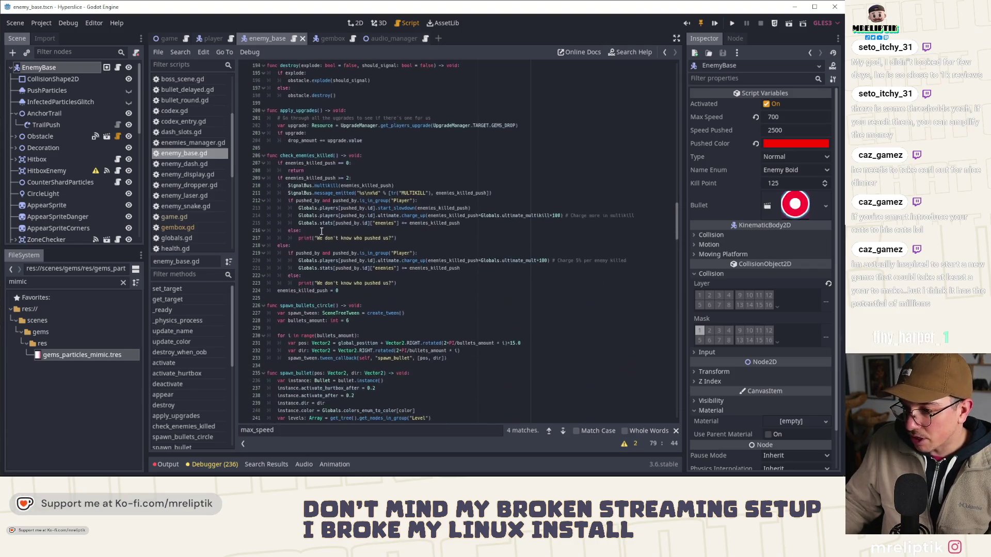
- Select the spawn_bullets_circle and spawn_bullet functions, lines 226–244
{"action": "left_click", "coordinate": [299, 217]}
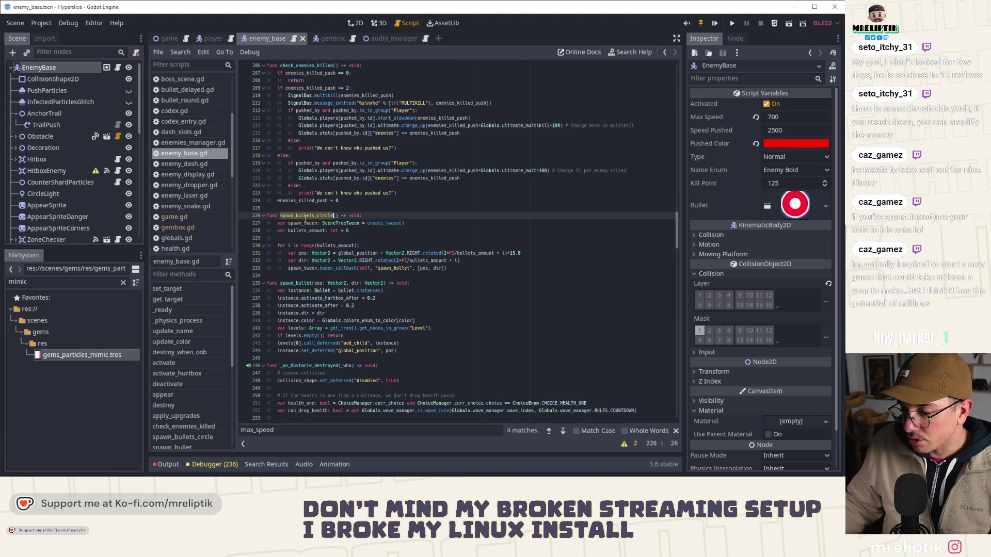
{"action": "left_click", "coordinate": [402, 260]}
{"action": "left_click_drag", "start_coordinate": [464, 270], "coordinate": [225, 213]}
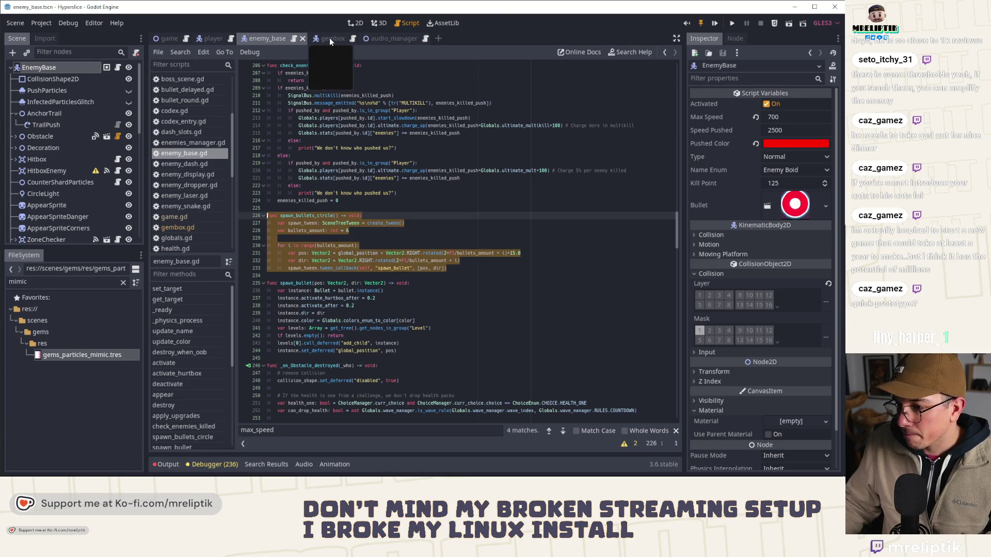
{"action": "left_click", "coordinate": [403, 298]}
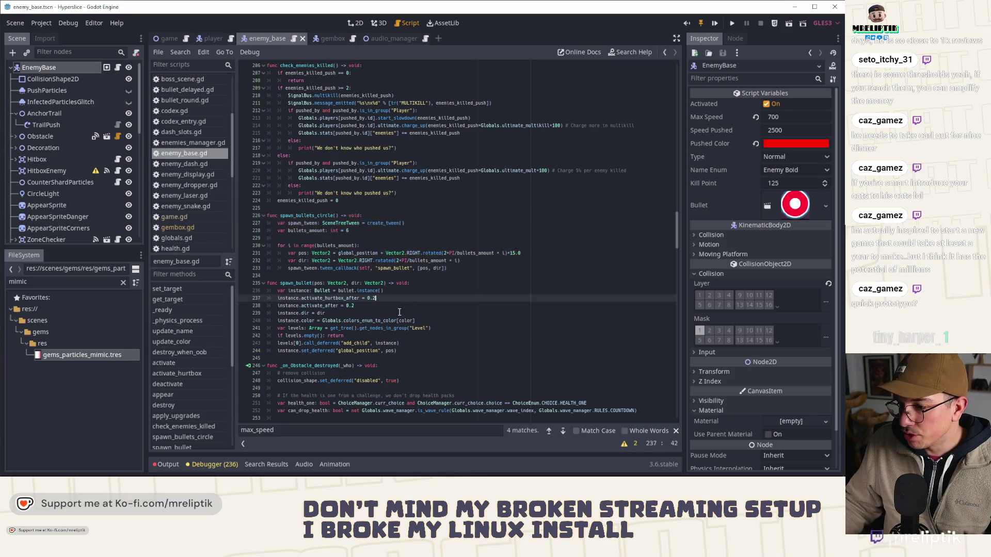
{"action": "left_click_drag", "start_coordinate": [413, 349], "coordinate": [258, 221]}
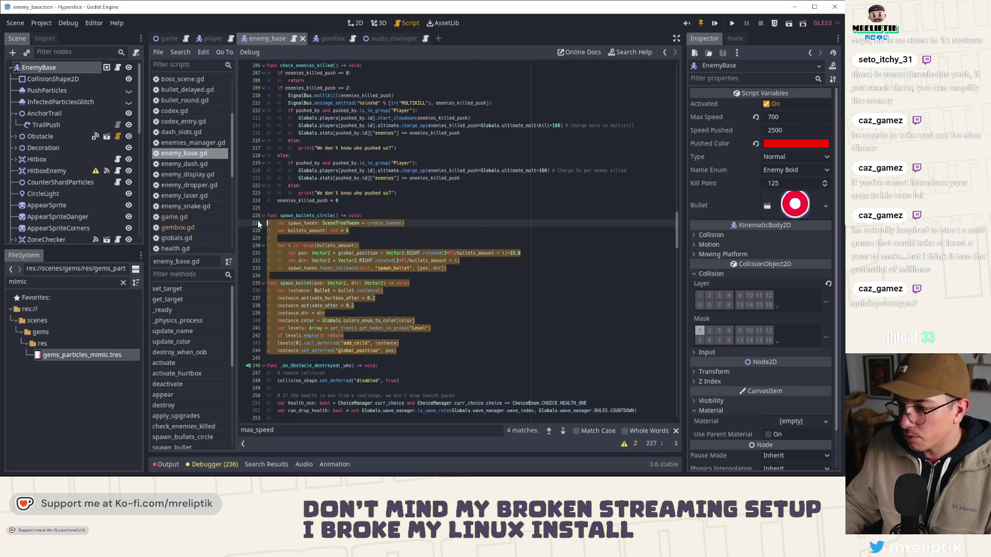
{"action": "left_click", "coordinate": [258, 221]}
{"action": "mouse_move", "coordinate": [411, 357]}
{"action": "left_mouse_down"}
{"action": "mouse_move", "coordinate": [247, 204]}
{"action": "mouse_move", "coordinate": [230, 219]}
{"action": "left_mouse_up"}
{"action": "key", "text": "ctrl+c"}
{"action": "left_click", "coordinate": [330, 38]}
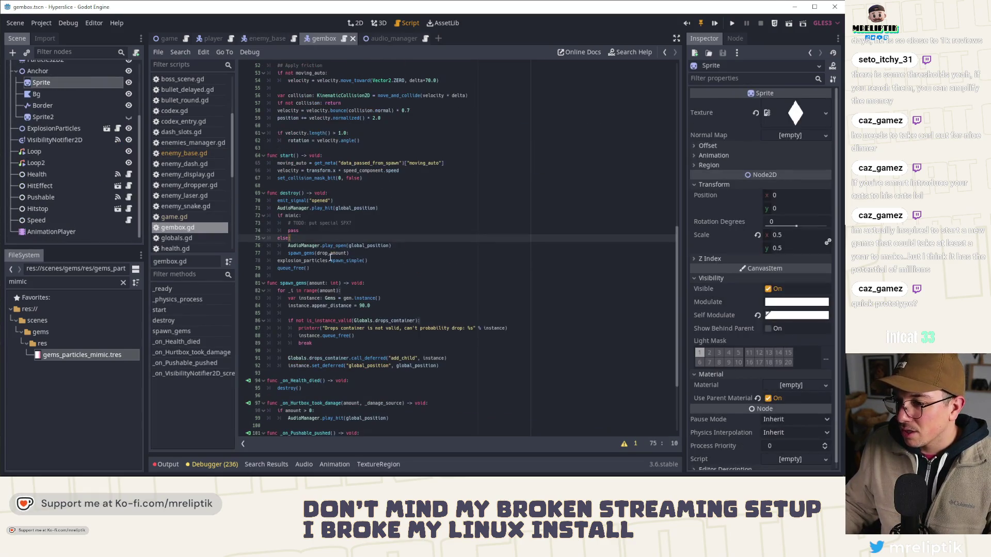
- Paste the bullet-spawning functions after spawn_gems in gembox.gd
{"action": "scroll", "coordinate": [322, 293], "scroll_direction": "down", "scroll_amount": 3}
{"action": "left_click", "coordinate": [310, 306]}
{"action": "key", "text": "Return"}
{"action": "key", "text": "ctrl+v"}
- Replace 'pass' in the mimic branch with spawn_bullets_circle()
{"action": "double_click", "coordinate": [294, 296]}
{"action": "key", "text": "ctrl+c"}
{"action": "scroll", "coordinate": [283, 289], "scroll_direction": "up", "scroll_amount": 4}
{"action": "double_click", "coordinate": [293, 236]}
{"action": "key", "text": "ctrl+v"}
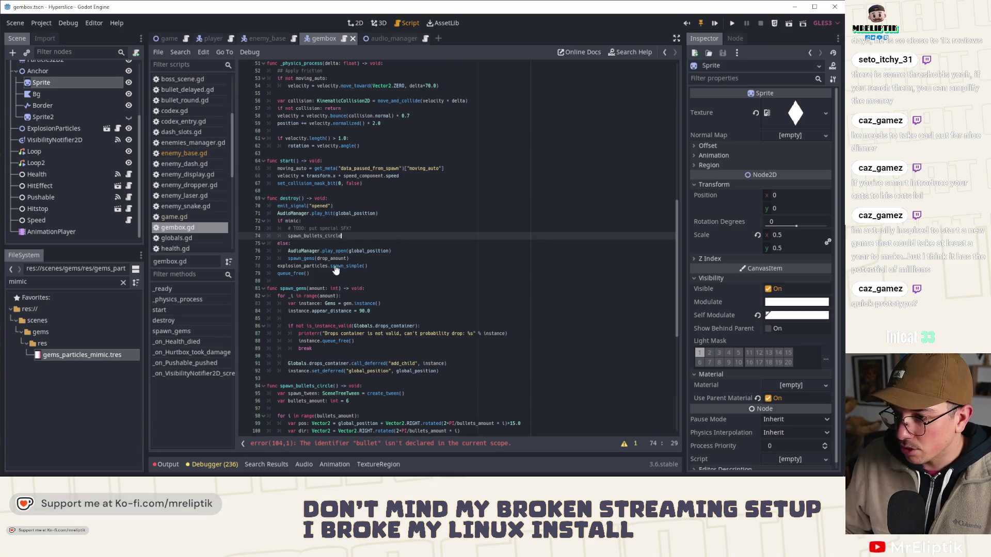
{"action": "type", "text": "("}
- Review the 6-bullet amount and the undeclared Bullet type error in the pasted code
{"action": "scroll", "coordinate": [336, 270], "scroll_direction": "down", "scroll_amount": 2}
{"action": "double_click", "coordinate": [348, 356]}
{"action": "left_click", "coordinate": [376, 359]}
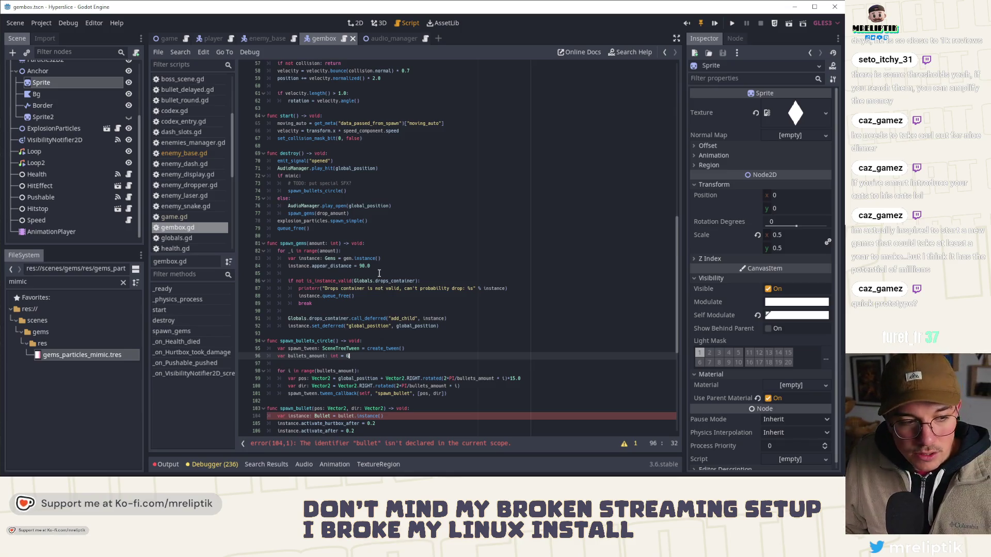
{"action": "scroll", "coordinate": [427, 319], "scroll_direction": "down", "scroll_amount": 1}
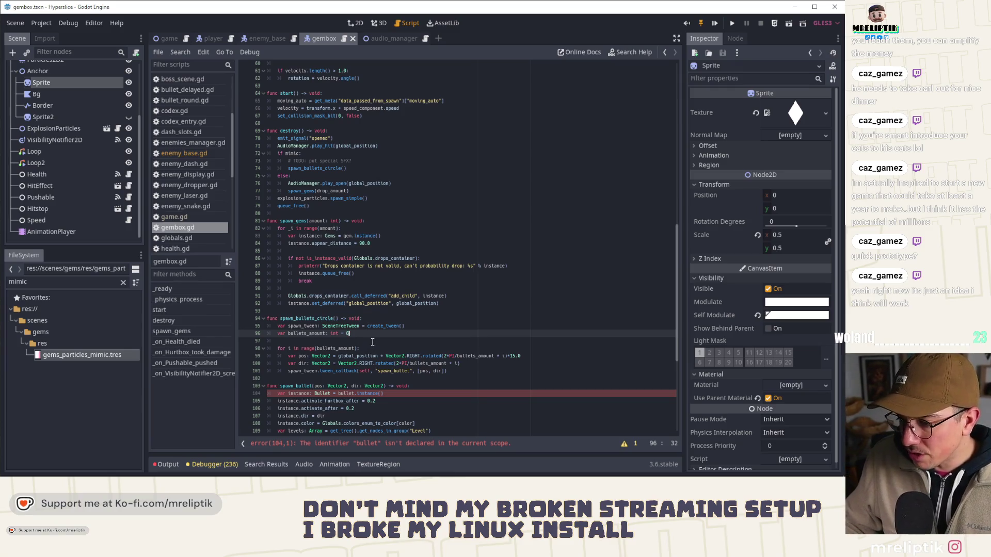
{"action": "scroll", "coordinate": [372, 372], "scroll_direction": "down", "scroll_amount": 3}
{"action": "left_click", "coordinate": [330, 326]}
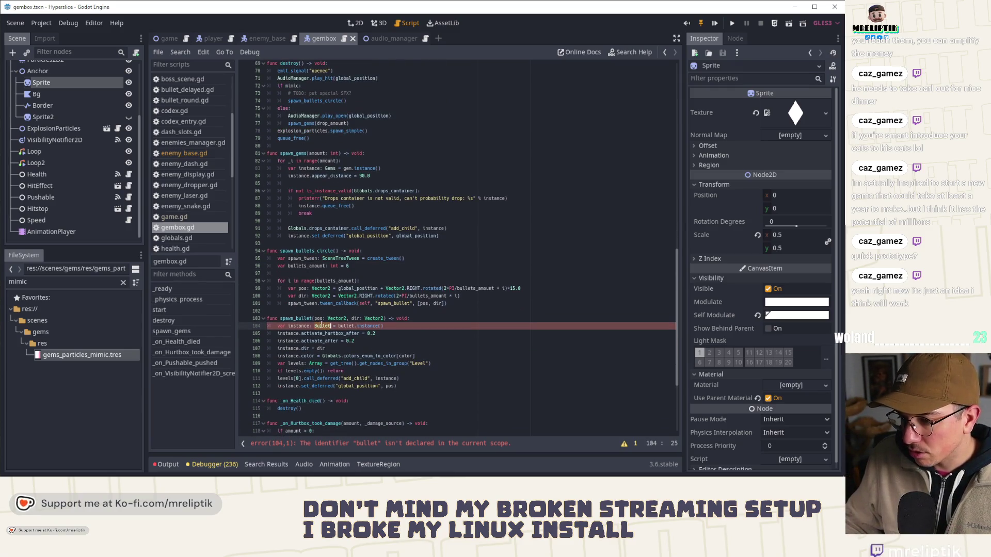
{"action": "left_click", "coordinate": [267, 38]}
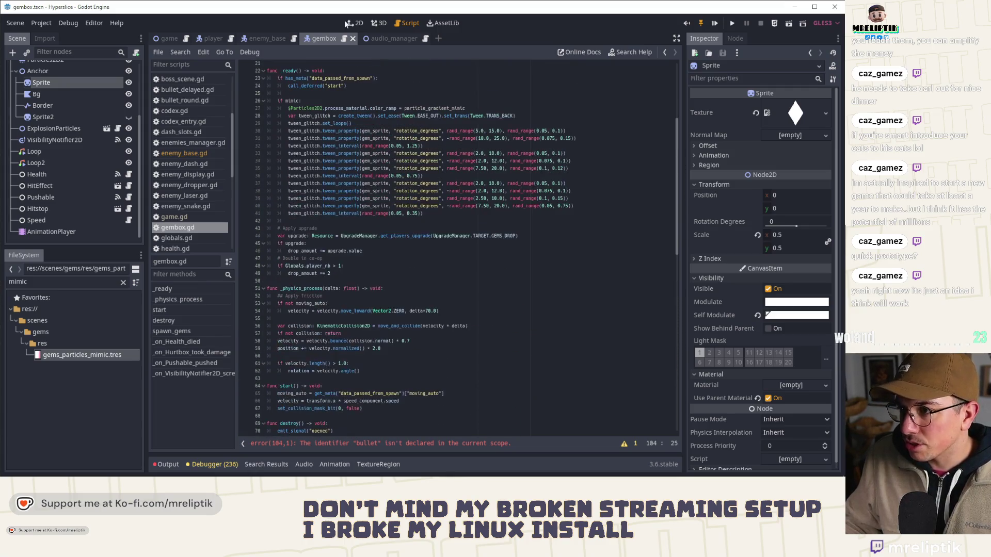
- Paste the exported bullet scene variable preloading bullet_round.tscn onto line 12 of gembox.gd
{"action": "key", "text": "ctrl+v"}
{"action": "scroll", "coordinate": [340, 184], "scroll_direction": "up", "scroll_amount": 20}
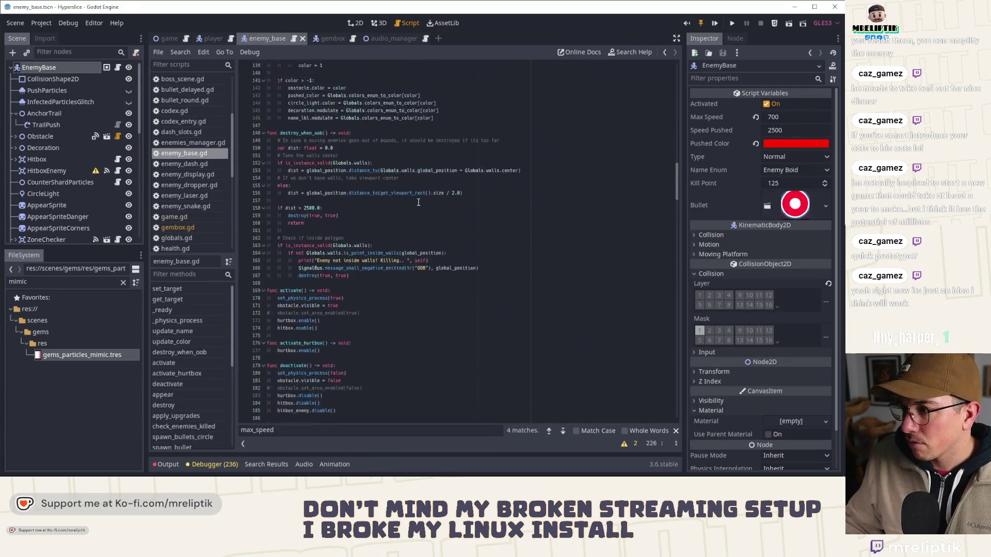
{"action": "scroll", "coordinate": [416, 201], "scroll_direction": "up", "scroll_amount": 15}
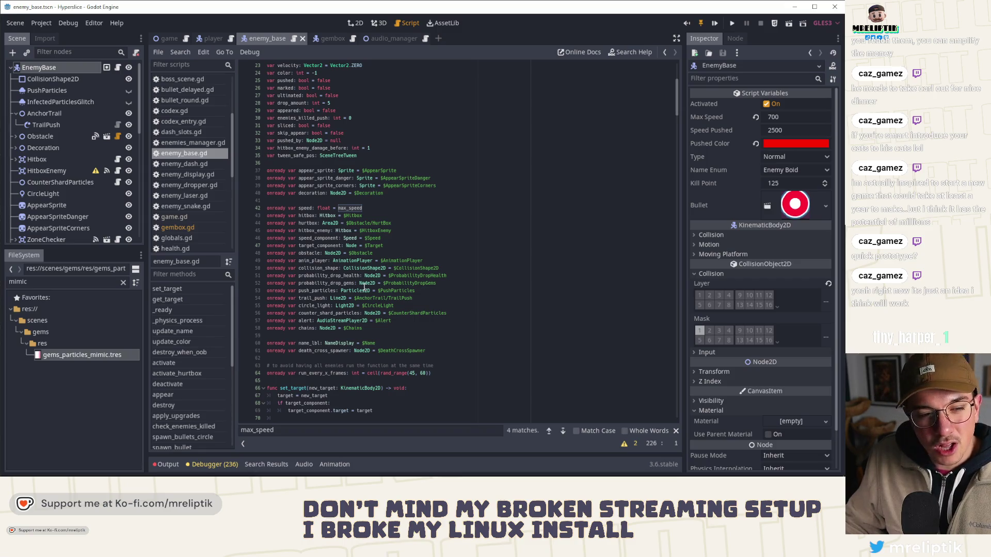
{"action": "scroll", "coordinate": [407, 201], "scroll_direction": "up", "scroll_amount": 5}
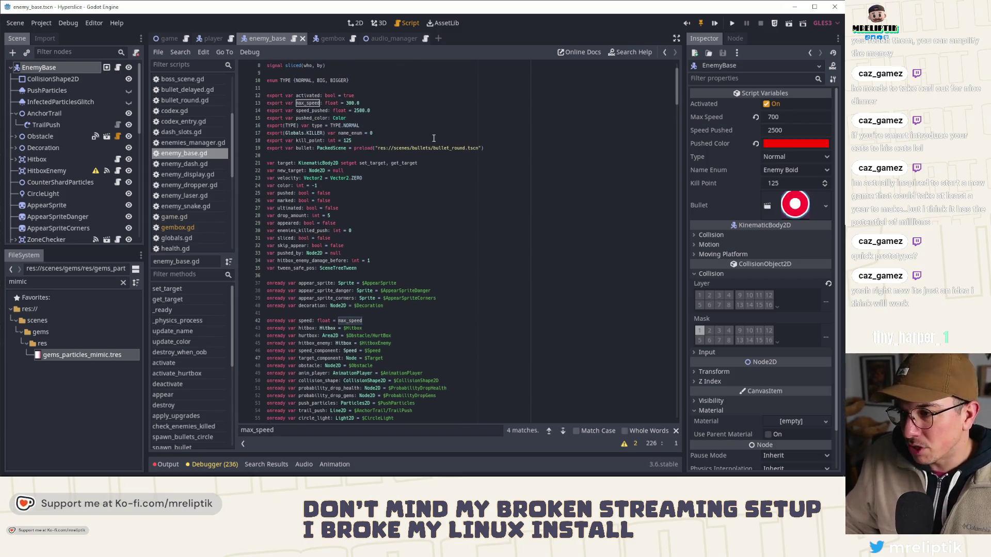
{"action": "left_click_drag", "start_coordinate": [488, 148], "coordinate": [265, 148]}
{"action": "key", "text": "ctrl+c"}
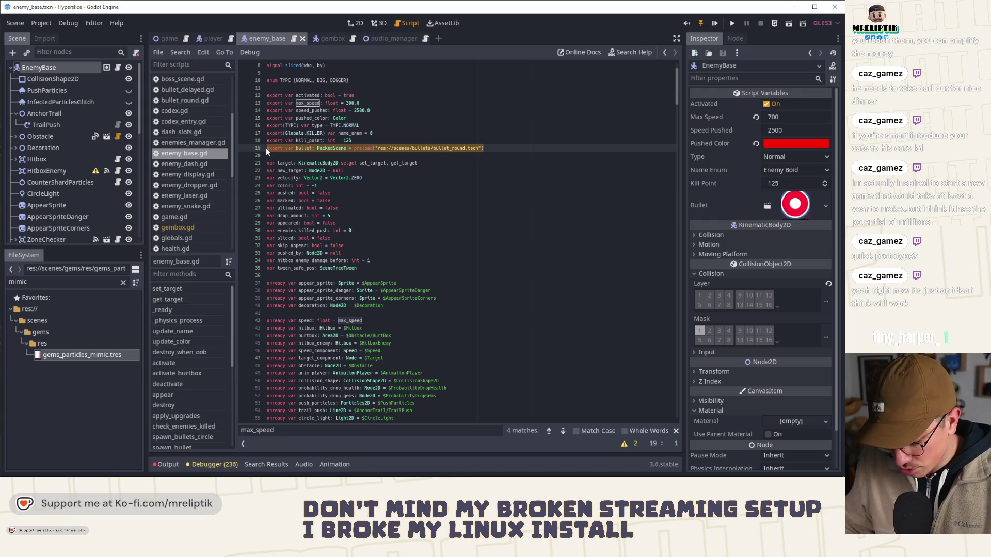
{"action": "left_click", "coordinate": [327, 41]}
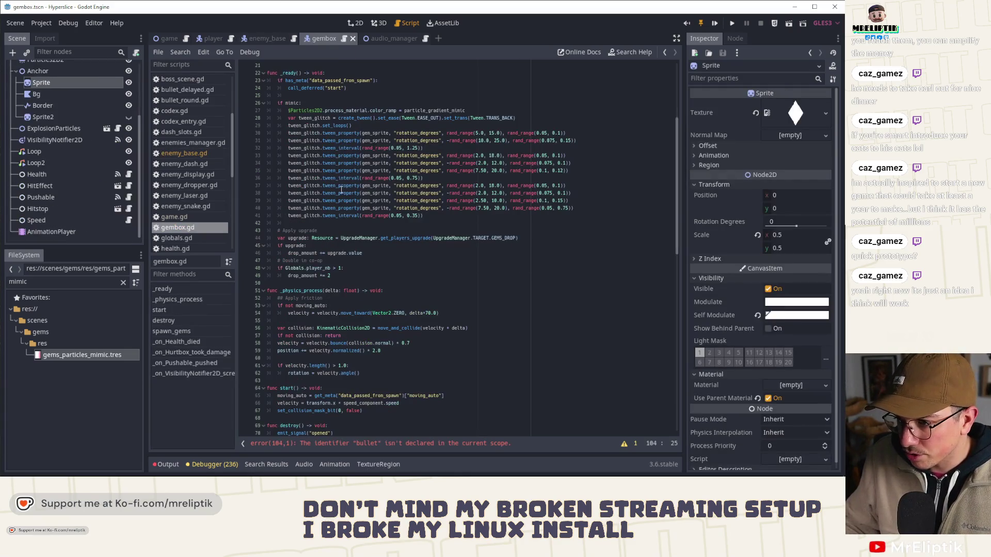
{"action": "scroll", "coordinate": [341, 190], "scroll_direction": "up", "scroll_amount": 7}
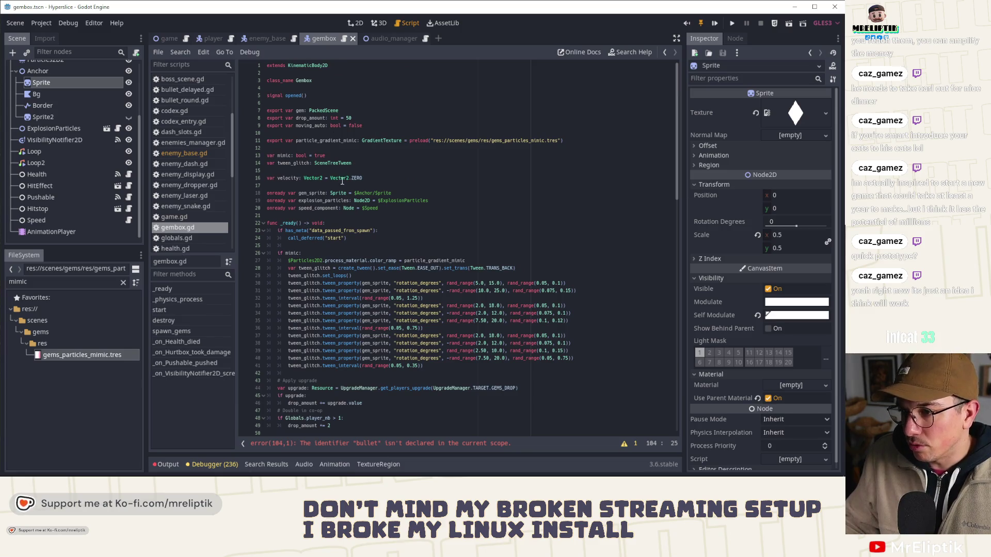
{"action": "left_click", "coordinate": [297, 147]}
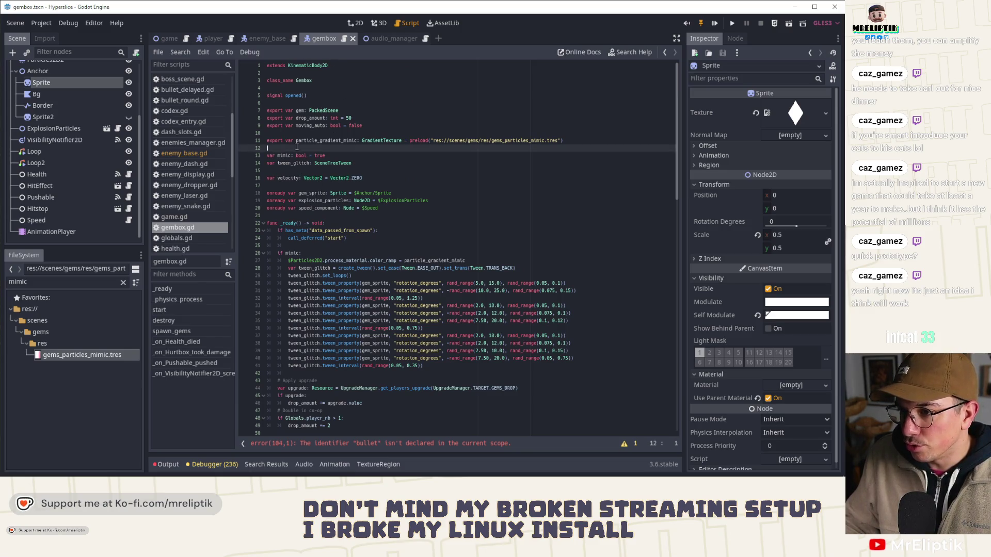
{"action": "key", "text": "ctrl+v"}
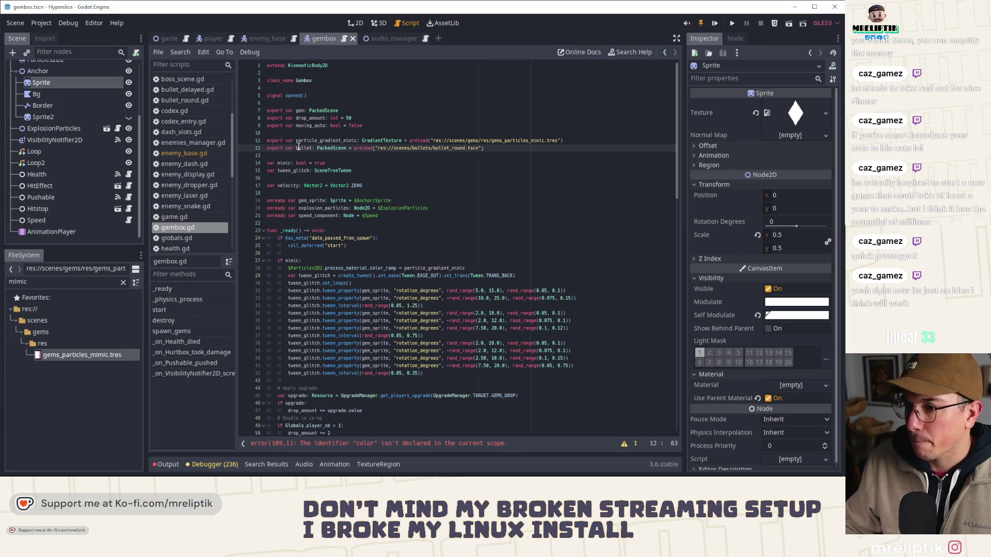
- Add an export var bullet_color: Color line below the bullet scene export
{"action": "left_click", "coordinate": [298, 147]}
{"action": "scroll", "coordinate": [320, 206], "scroll_direction": "down", "scroll_amount": 20}
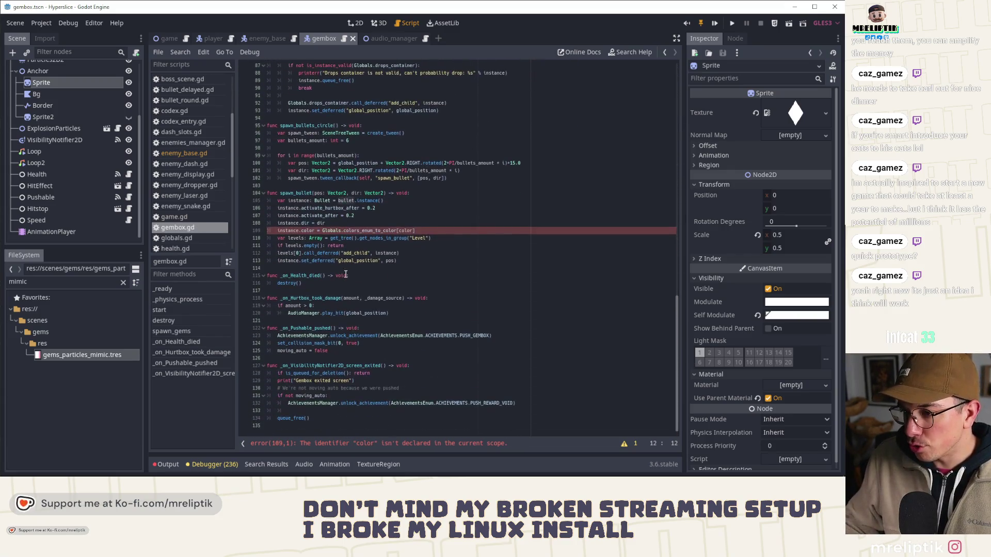
{"action": "double_click", "coordinate": [405, 231]}
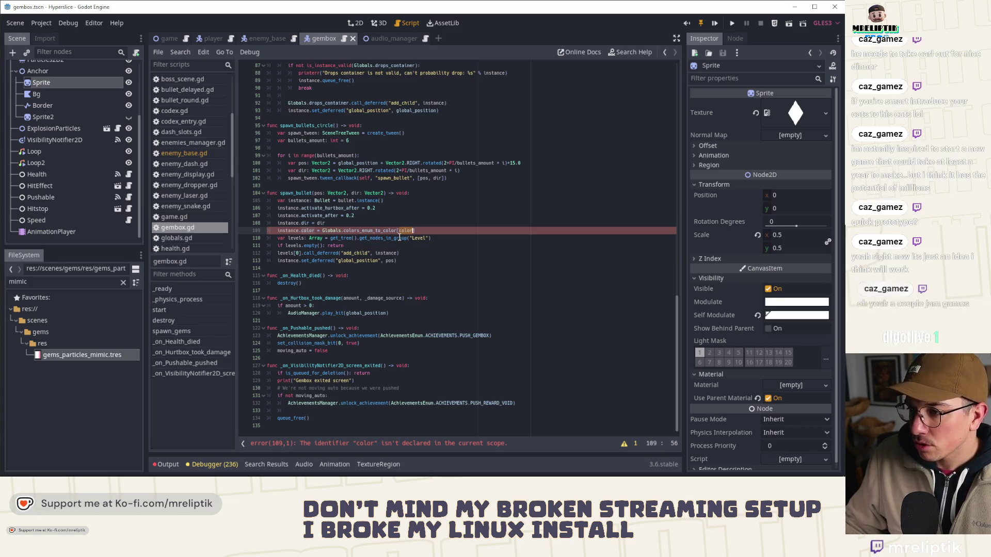
{"action": "scroll", "coordinate": [337, 254], "scroll_direction": "up", "scroll_amount": 18}
{"action": "scroll", "coordinate": [336, 254], "scroll_direction": "up", "scroll_amount": 10}
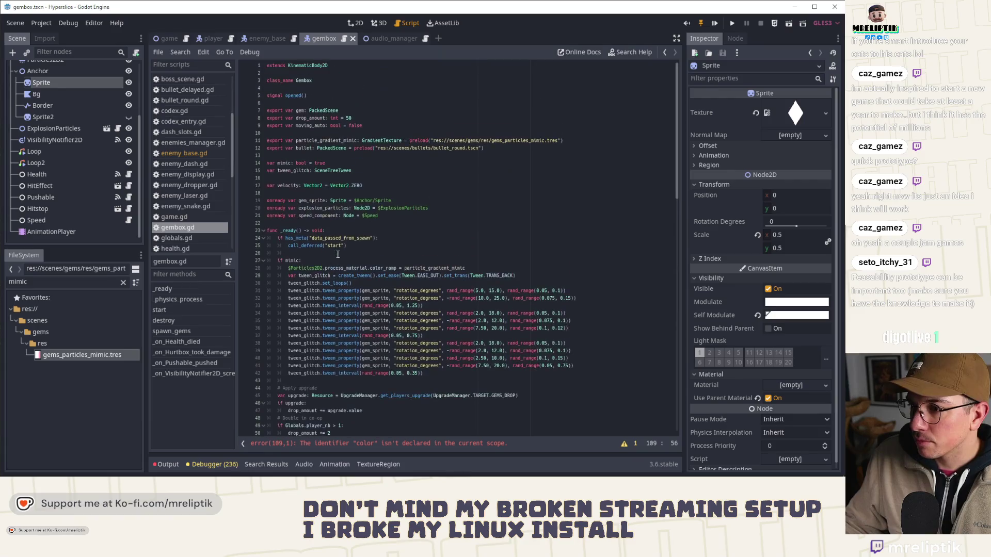
{"action": "left_click", "coordinate": [303, 156]}
{"action": "key", "text": "Return"}
{"action": "key", "text": "Return"}
{"action": "key", "text": "Up"}
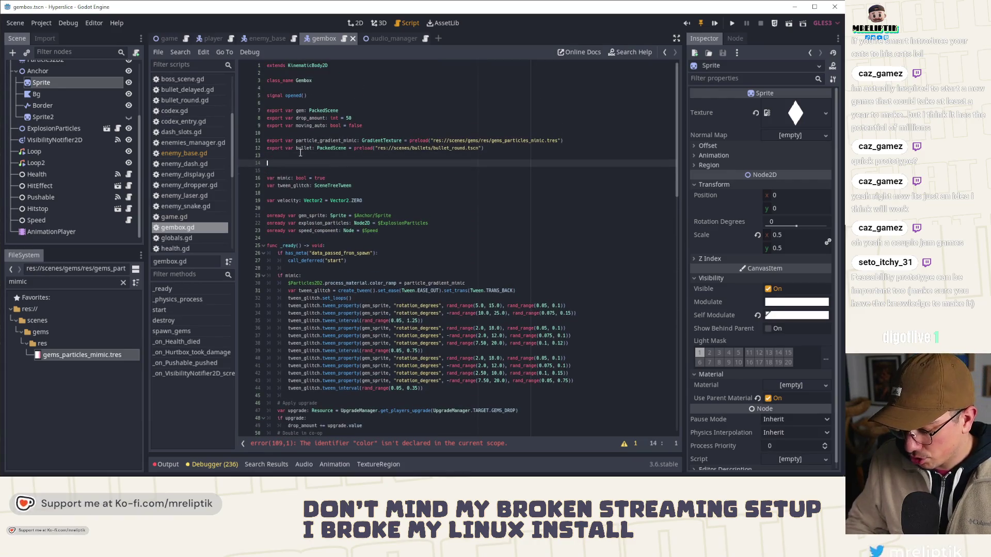
{"action": "key", "text": "BackSpace"}
{"action": "type", "text": "export var bullet_core"}
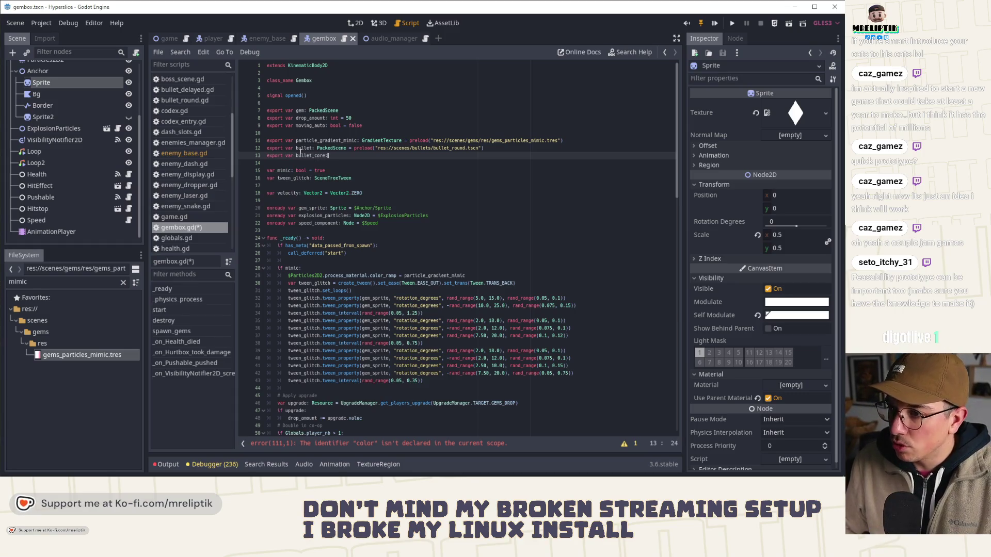
{"action": "type", "text": ": Color"}
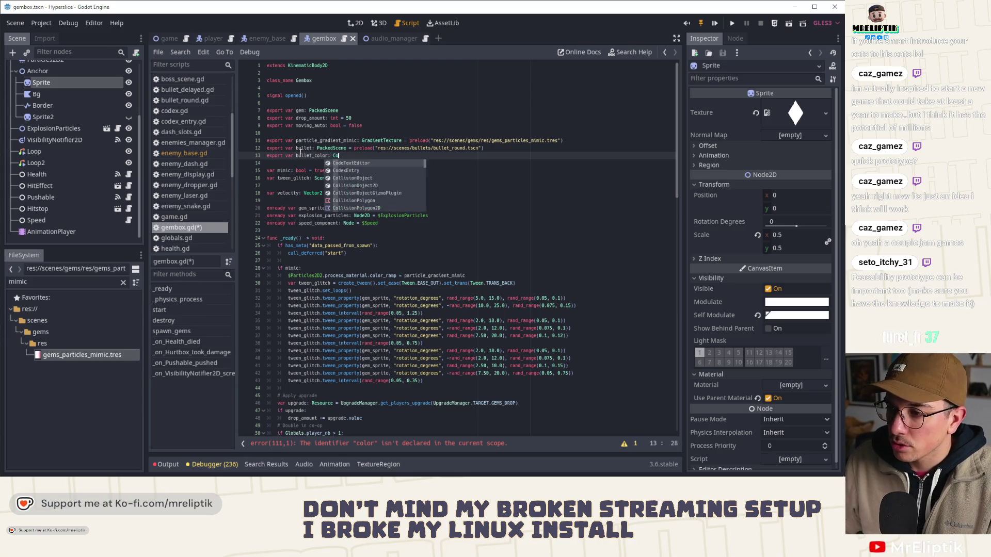
- Replace the old colour expression on line 110 with bullet_color, clearing the error
{"action": "scroll", "coordinate": [81, 102], "scroll_direction": "up", "scroll_amount": 5}
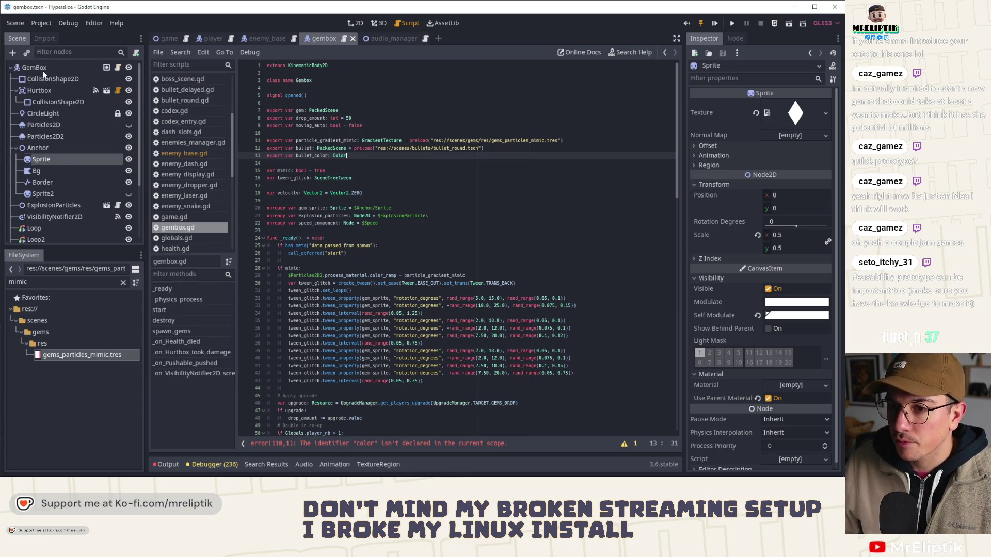
{"action": "left_click", "coordinate": [34, 67]}
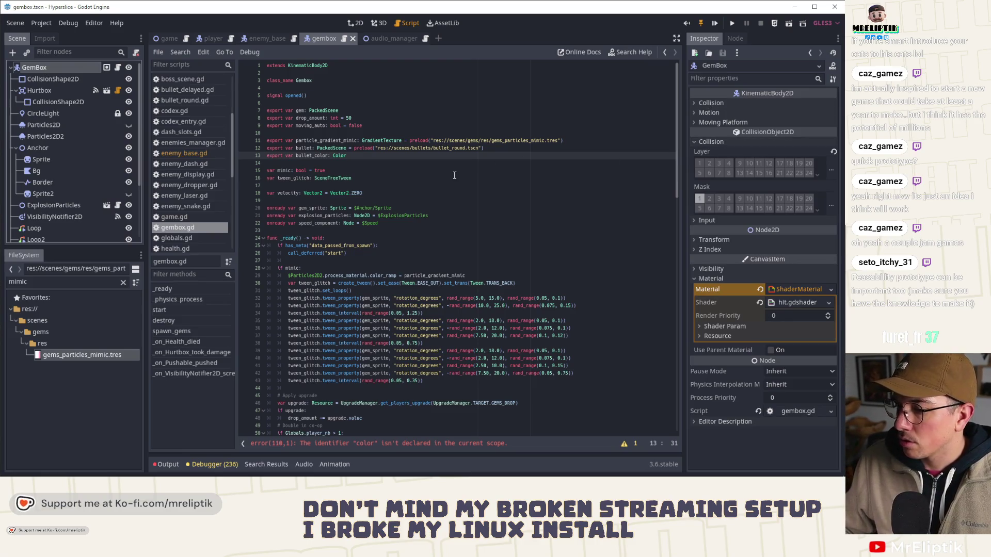
{"action": "double_click", "coordinate": [311, 155]}
{"action": "key", "text": "ctrl+c"}
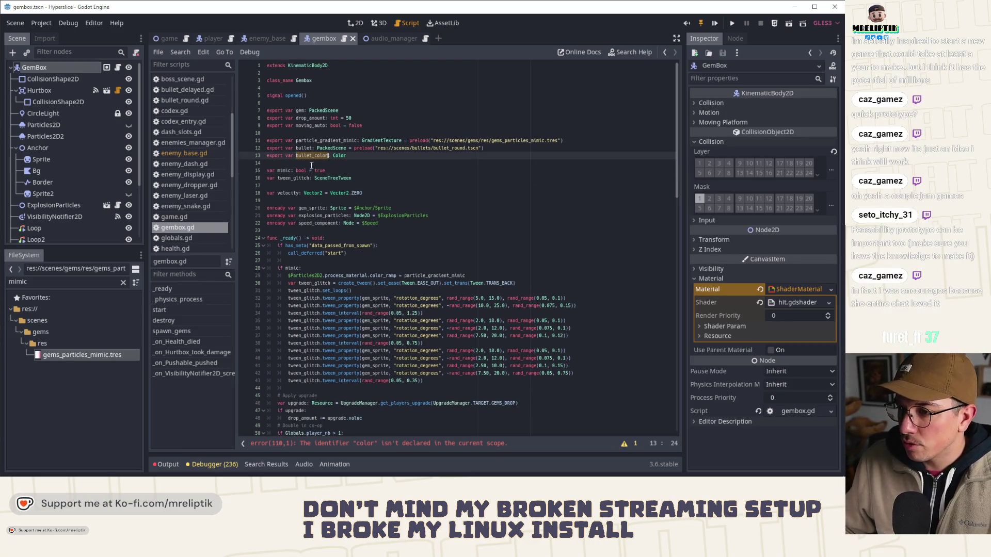
{"action": "left_click", "coordinate": [354, 443]}
{"action": "left_click_drag", "start_coordinate": [420, 242], "coordinate": [337, 240]}
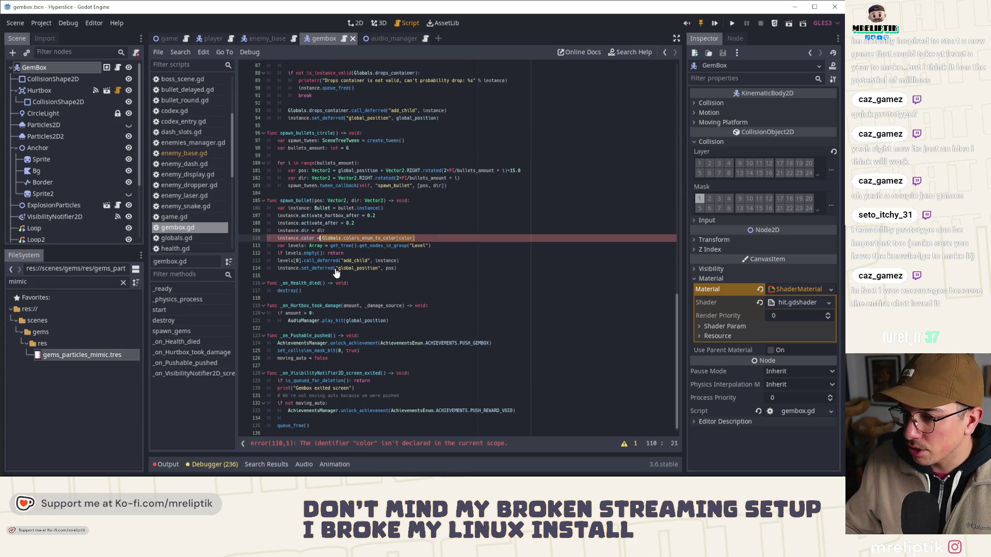
{"action": "key", "text": "ctrl+v"}
{"action": "left_click", "coordinate": [299, 238]}
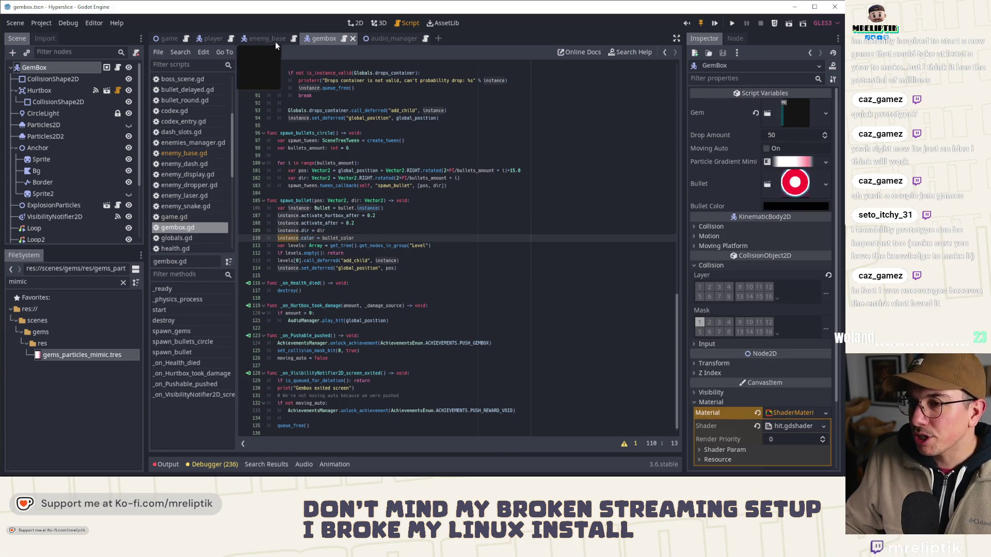
{"action": "left_click", "coordinate": [367, 238]}
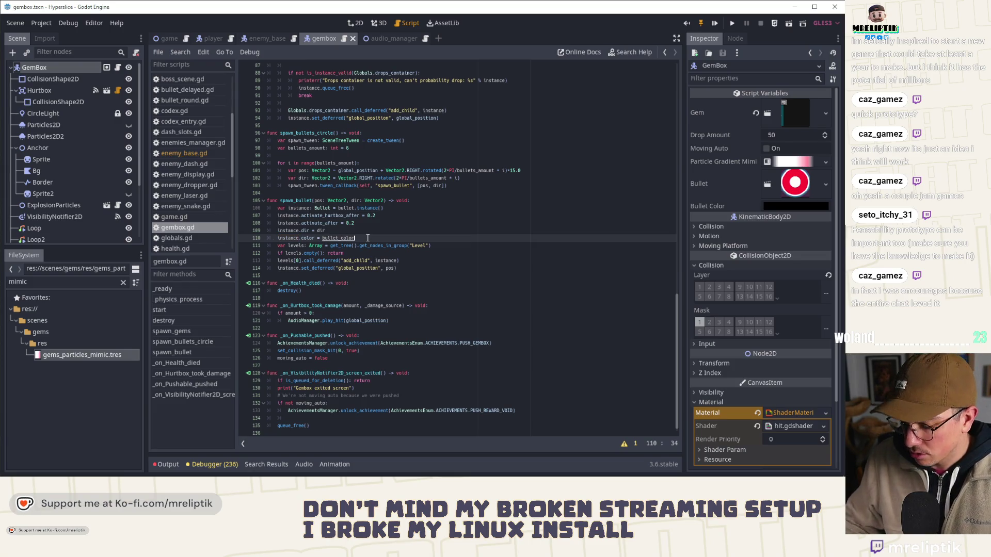
{"action": "key", "text": "ctrl+shift+o"}
- Quick-open bullet_round.tscn to inspect it, then close it and return to the gembox script
{"action": "type", "text": "bullet"}
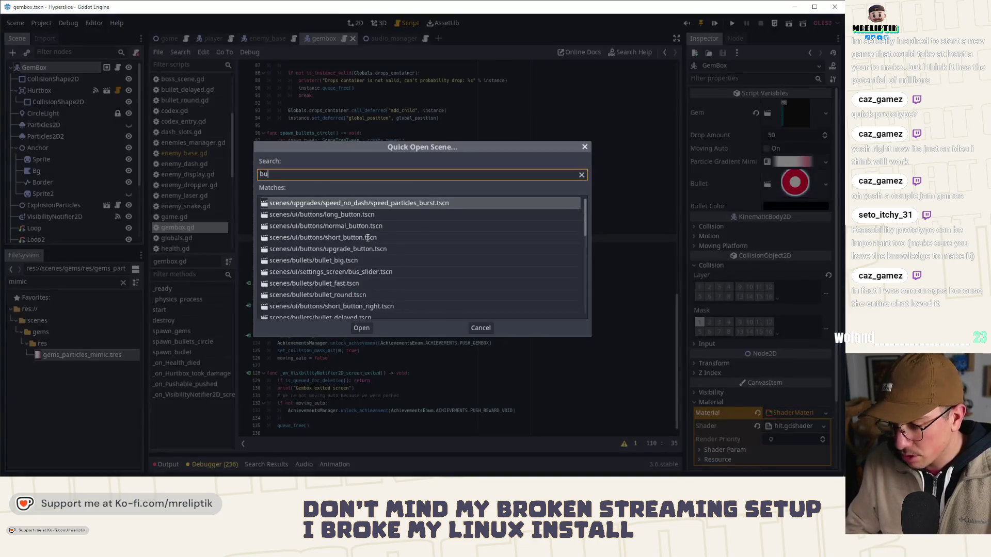
{"action": "key", "text": "Down"}
{"action": "key", "text": "Down"}
{"action": "key", "text": "Return"}
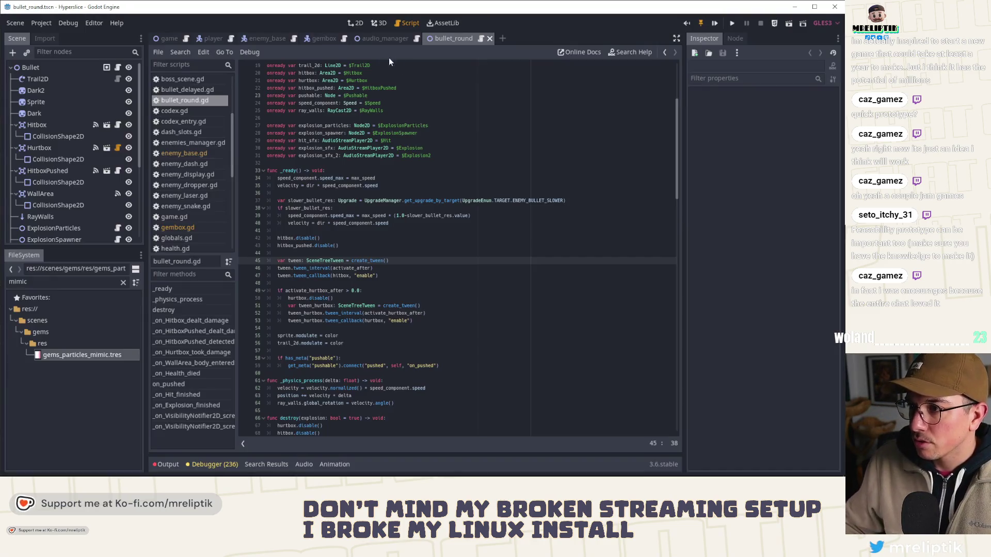
{"action": "left_click", "coordinate": [355, 23]}
{"action": "middle_click", "coordinate": [450, 37]}
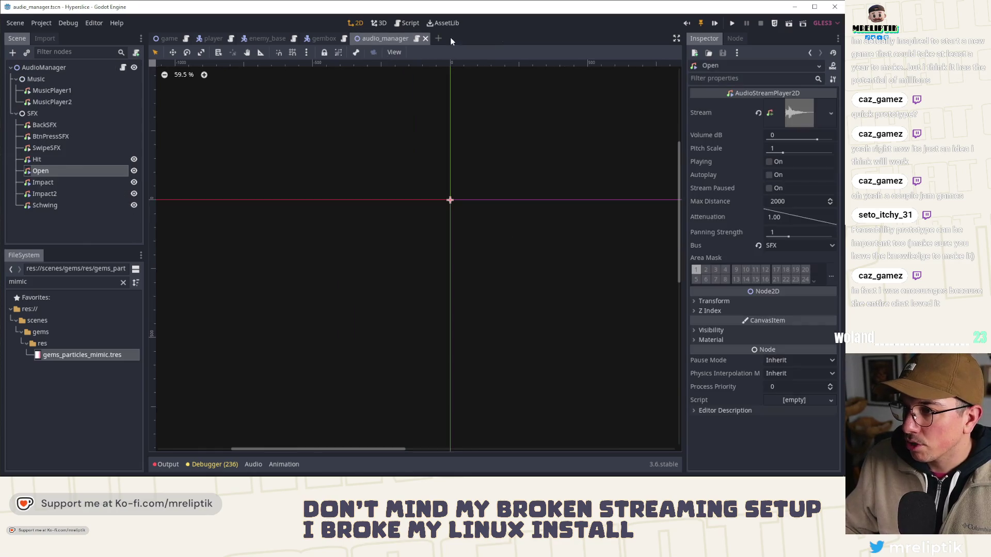
{"action": "left_click", "coordinate": [324, 37]}
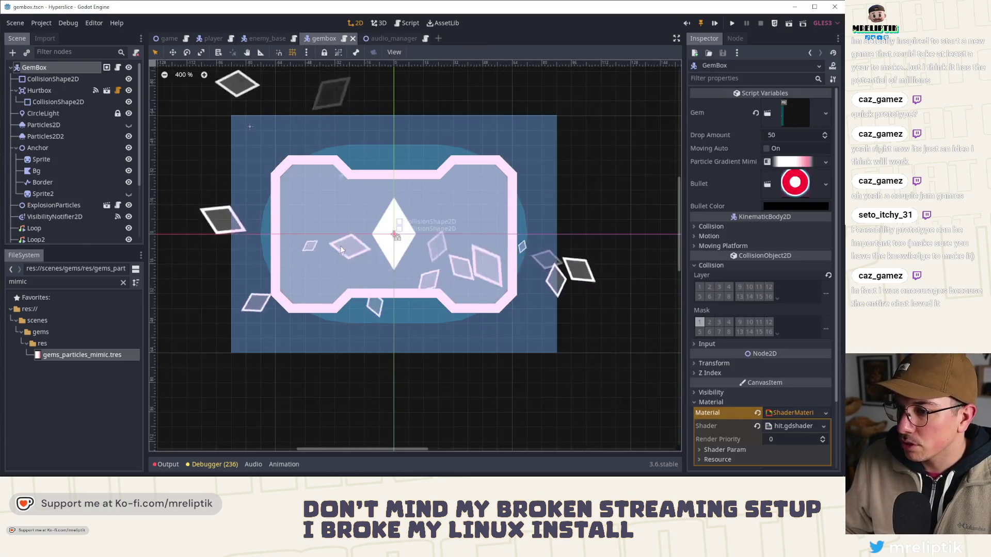
{"action": "left_click", "coordinate": [117, 67]}
- Delete the instance.color assignment line and the export var bullet_color line
{"action": "key", "text": "ctrl+BackSpace"}
{"action": "scroll", "coordinate": [361, 186], "scroll_direction": "up", "scroll_amount": 20}
{"action": "left_click", "coordinate": [362, 96]}
{"action": "key", "text": "ctrl+x"}
- Review destroy's spawn_gems and spawn_bullets_circle calls and the tween callback, then run the scene with F6
{"action": "scroll", "coordinate": [362, 164], "scroll_direction": "down", "scroll_amount": 15}
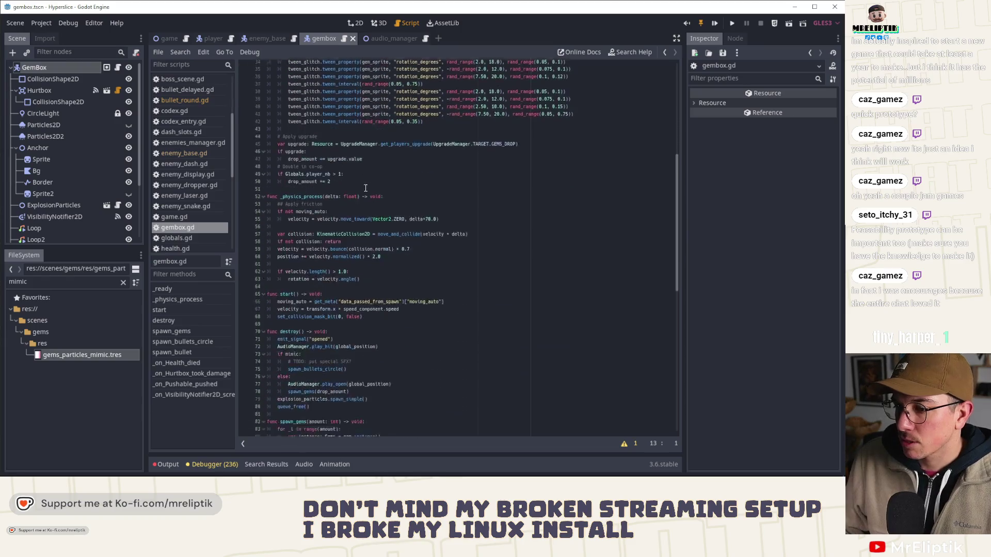
{"action": "scroll", "coordinate": [265, 268], "scroll_direction": "down", "scroll_amount": 7}
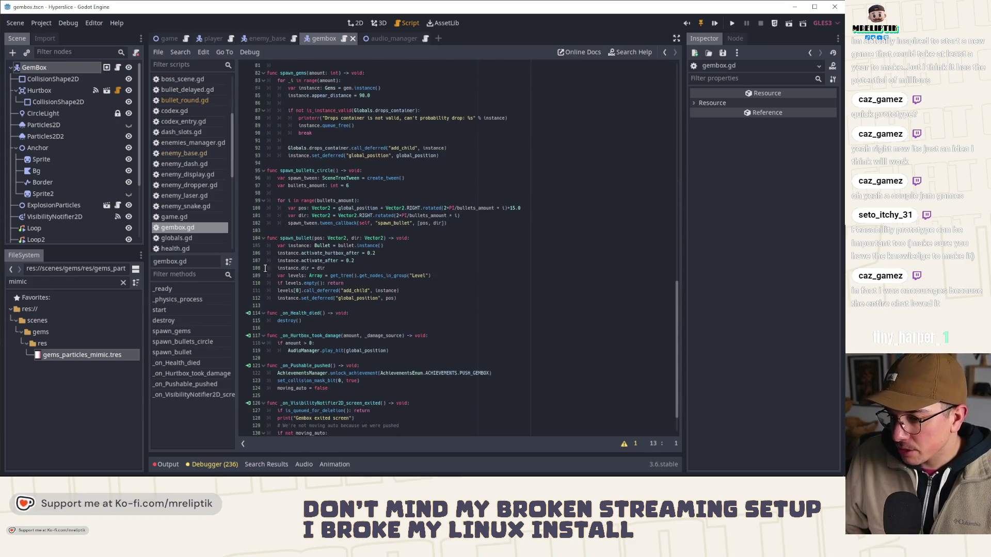
{"action": "scroll", "coordinate": [288, 258], "scroll_direction": "down", "scroll_amount": 2}
{"action": "scroll", "coordinate": [304, 179], "scroll_direction": "up", "scroll_amount": 10}
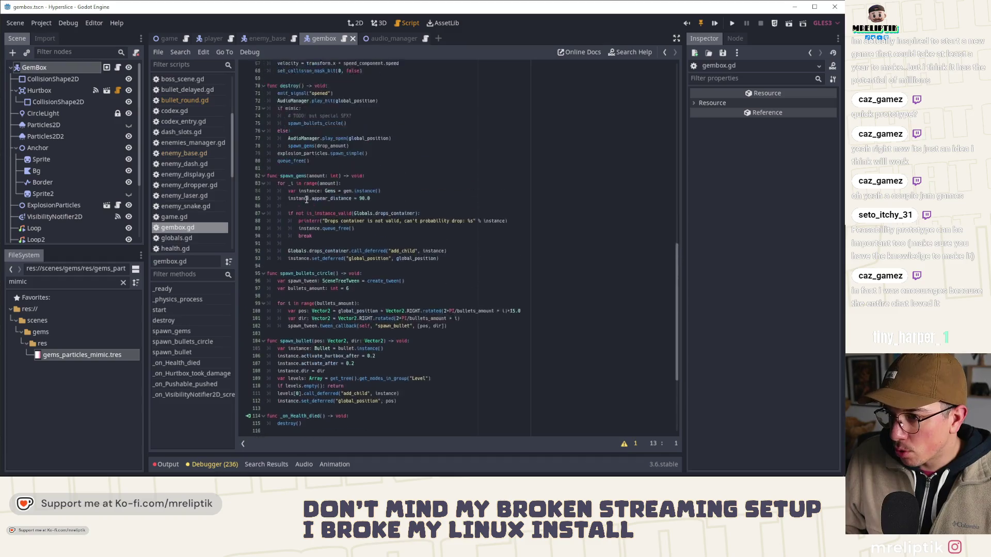
{"action": "scroll", "coordinate": [305, 240], "scroll_direction": "down", "scroll_amount": 3}
{"action": "double_click", "coordinate": [300, 163]}
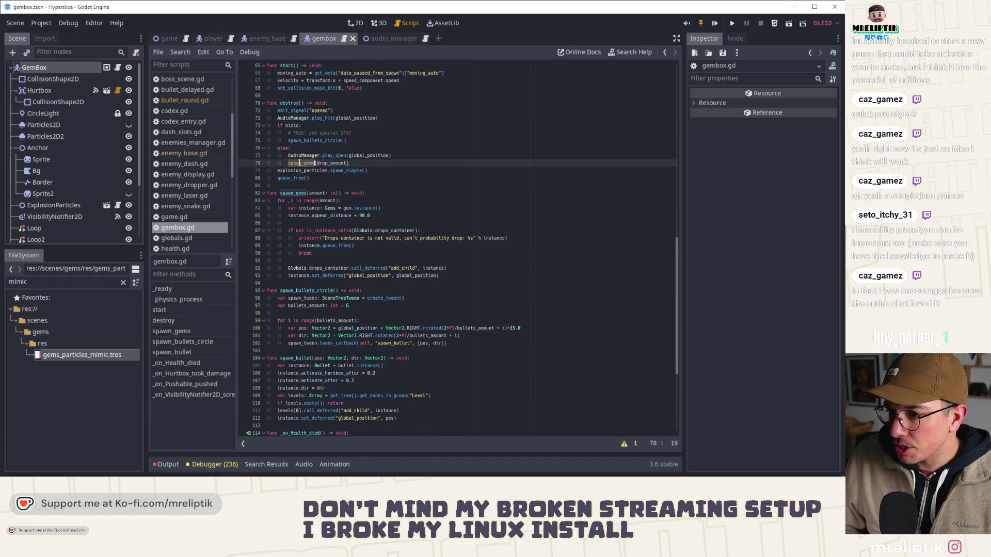
{"action": "double_click", "coordinate": [316, 140]}
{"action": "scroll", "coordinate": [356, 211], "scroll_direction": "down", "scroll_amount": 2}
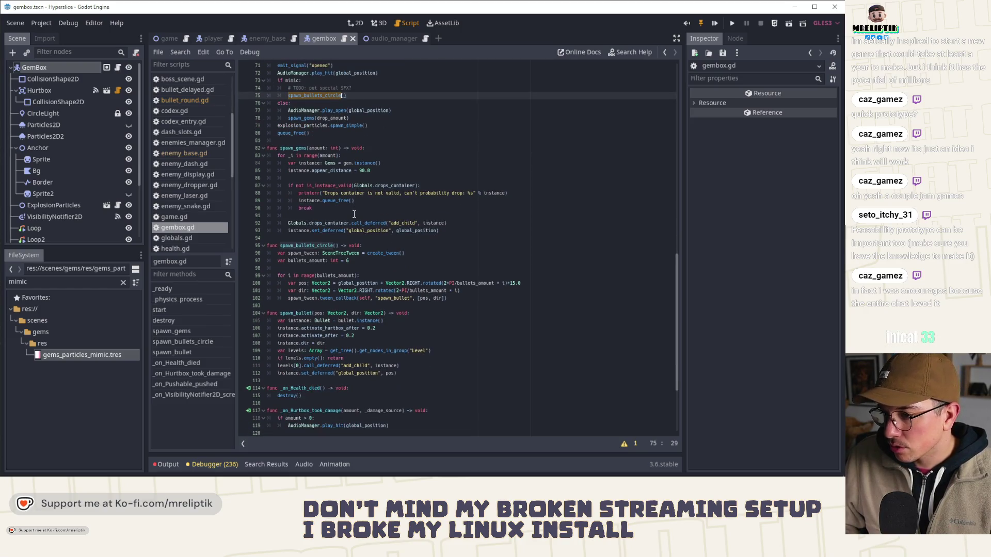
{"action": "left_click", "coordinate": [304, 298]}
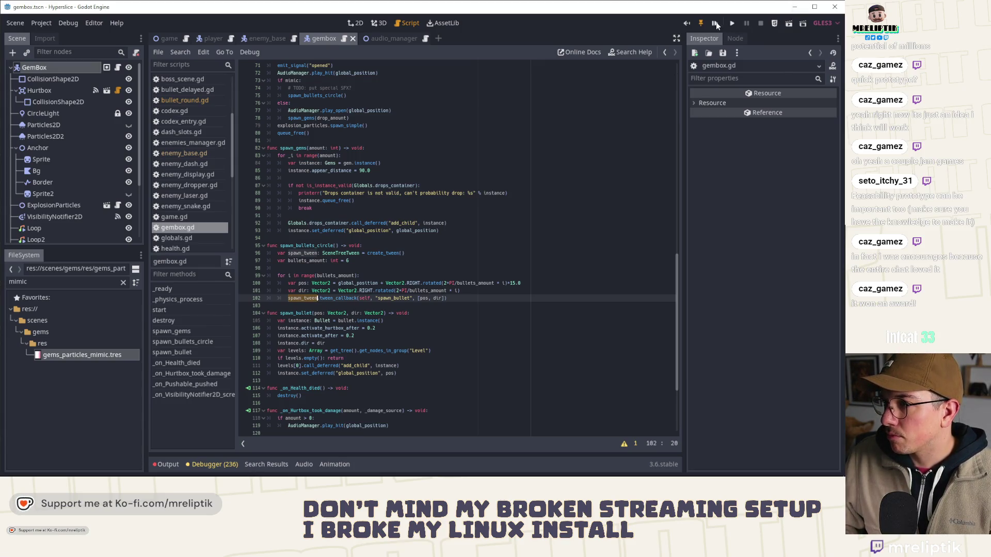
{"action": "key", "text": "F6"}
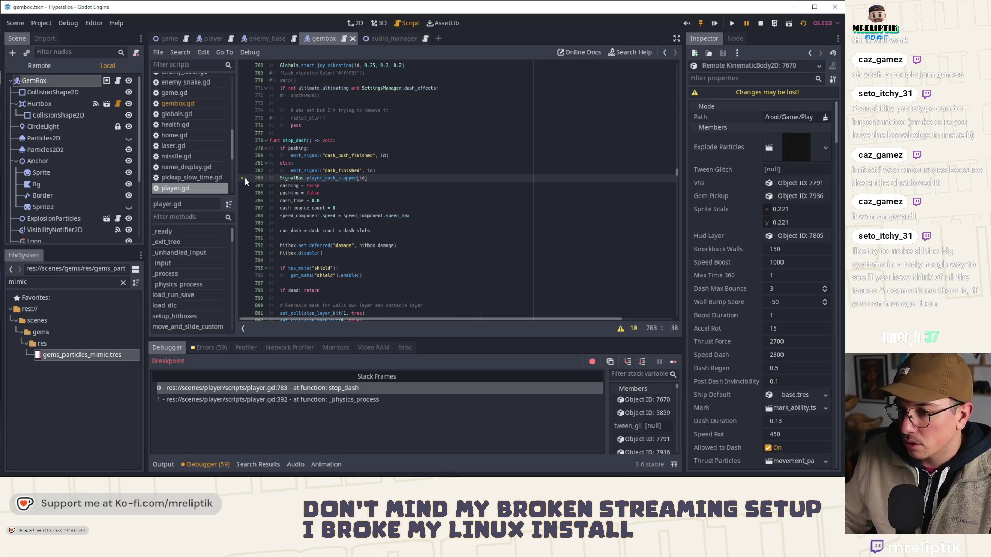
- Resume the game past the player.gd breakpoint and open its development console
{"action": "left_click", "coordinate": [658, 363]}
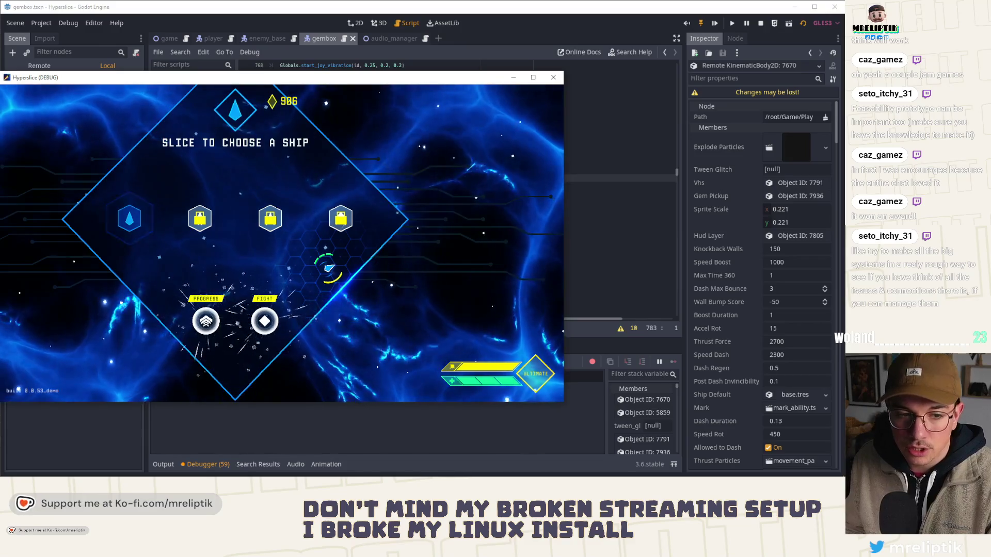
{"action": "key", "text": "grave"}
{"action": "type", "text": "spawn_gembox"}
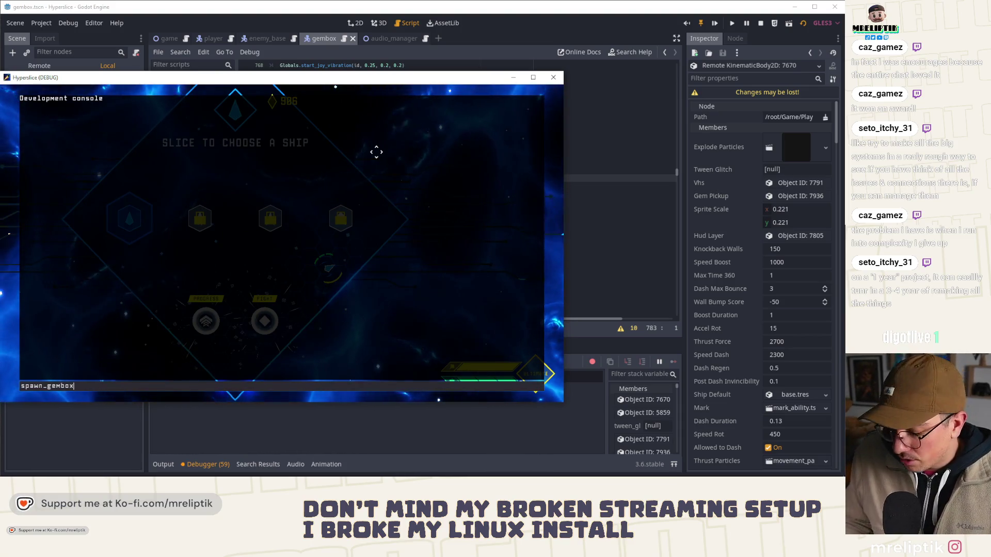
- Submit the spawn_gembox console command, close the console, and move the game window aside
{"action": "key", "text": "Return"}
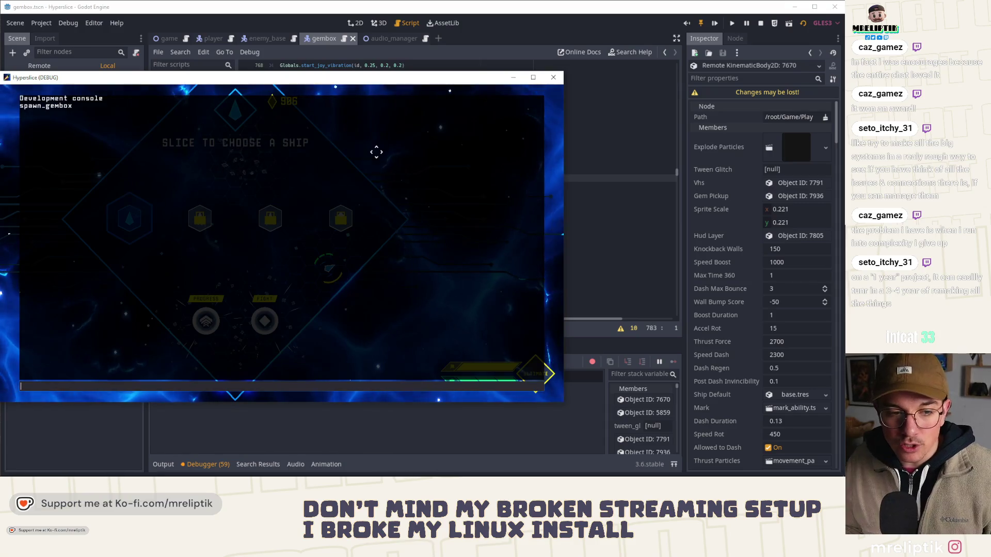
{"action": "key", "text": "Escape"}
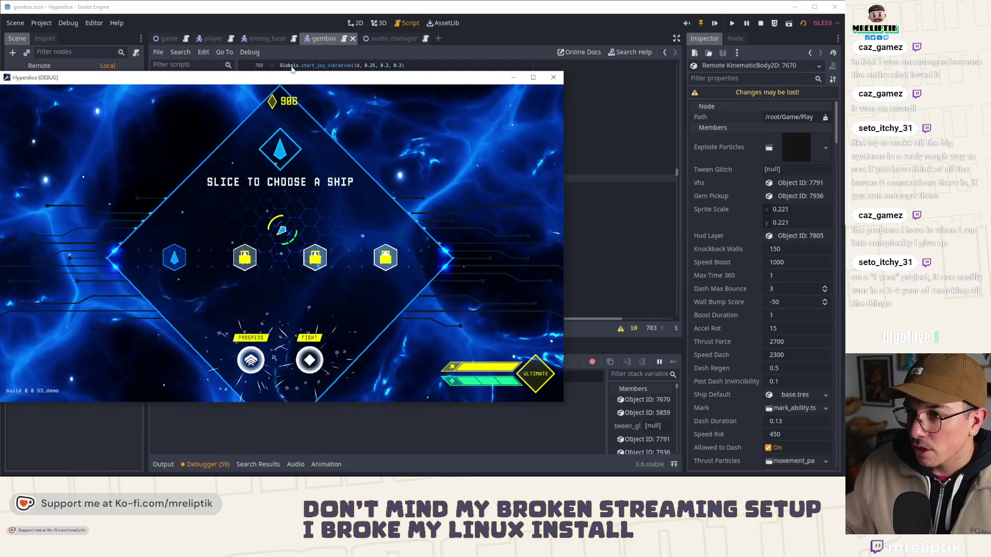
{"action": "left_click_drag", "start_coordinate": [103, 78], "coordinate": [844, 142]}
- Hide the debugger output, open gembox.gd, and review spawn_tween.tween_callback and destroy's queue_free call
{"action": "left_click", "coordinate": [338, 238]}
{"action": "scroll", "coordinate": [326, 265], "scroll_direction": "down", "scroll_amount": 2}
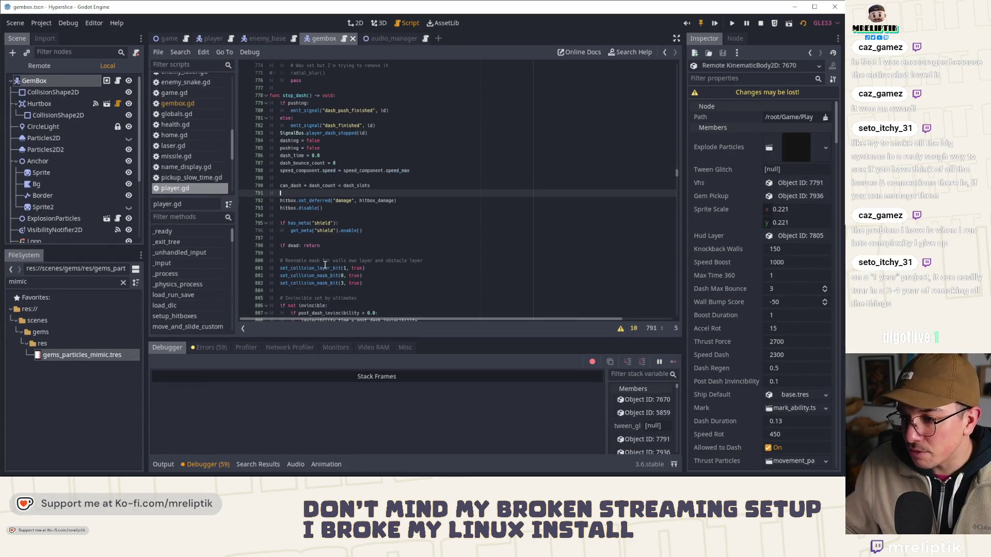
{"action": "left_click", "coordinate": [165, 466]}
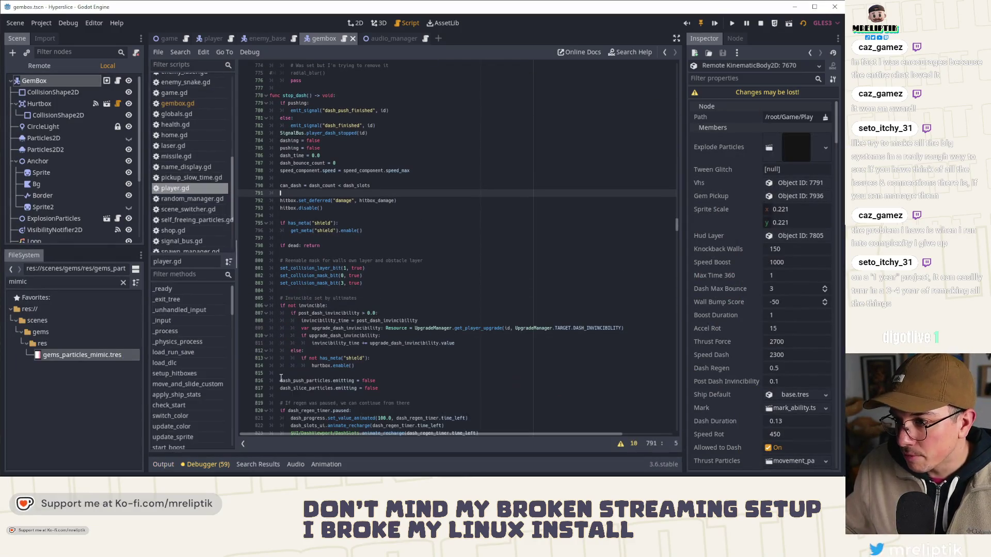
{"action": "scroll", "coordinate": [381, 282], "scroll_direction": "down", "scroll_amount": 6}
{"action": "scroll", "coordinate": [381, 282], "scroll_direction": "up", "scroll_amount": 4}
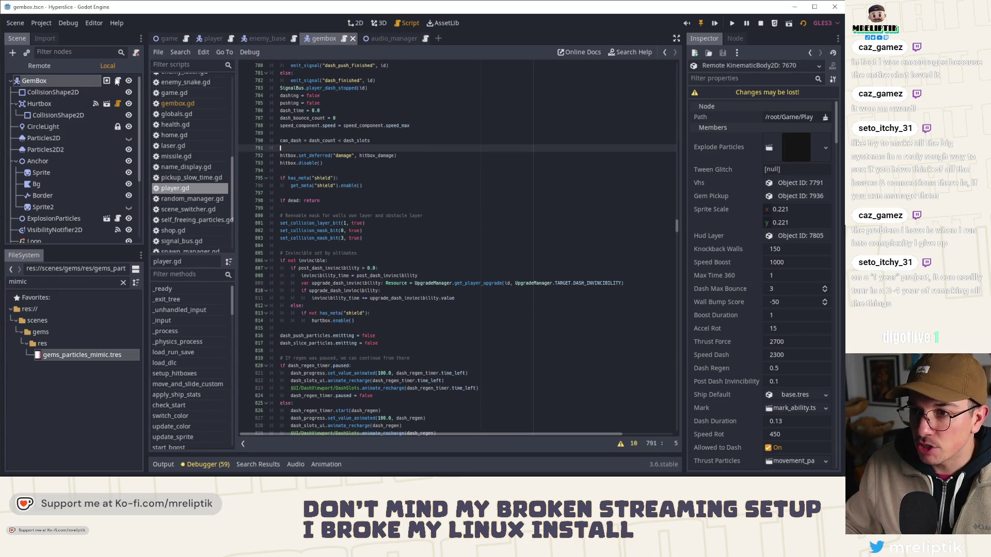
{"action": "left_click", "coordinate": [117, 81]}
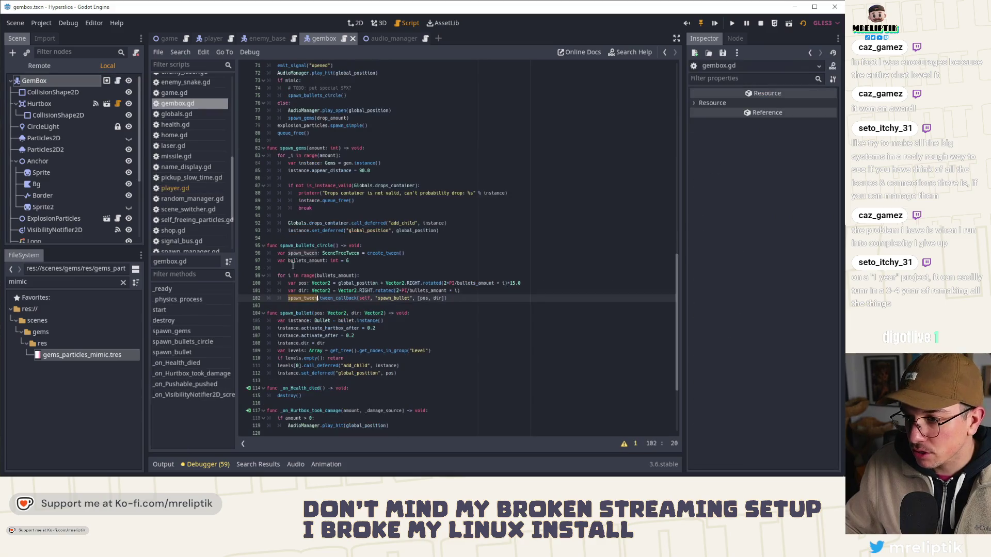
{"action": "double_click", "coordinate": [340, 297]}
{"action": "double_click", "coordinate": [302, 298]}
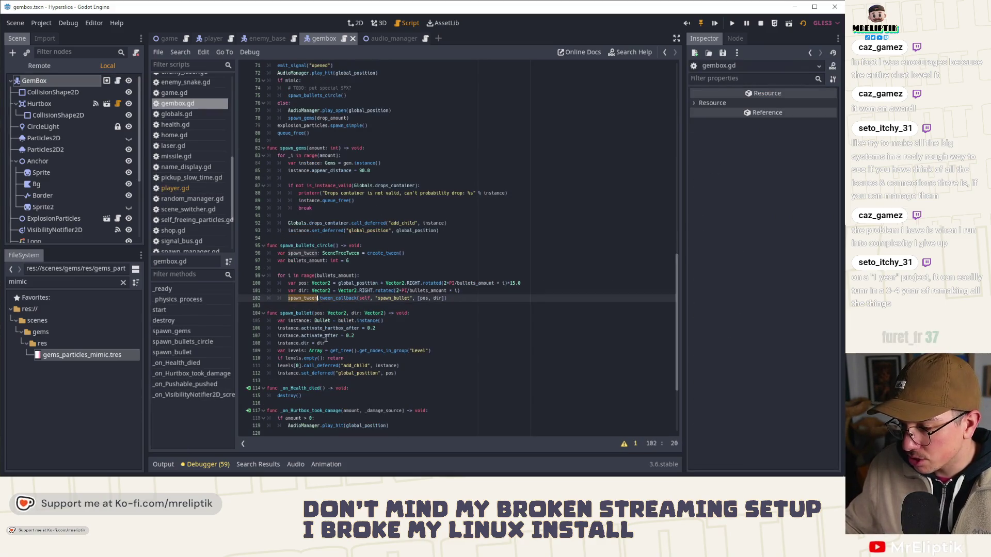
{"action": "scroll", "coordinate": [379, 278], "scroll_direction": "down", "scroll_amount": 2}
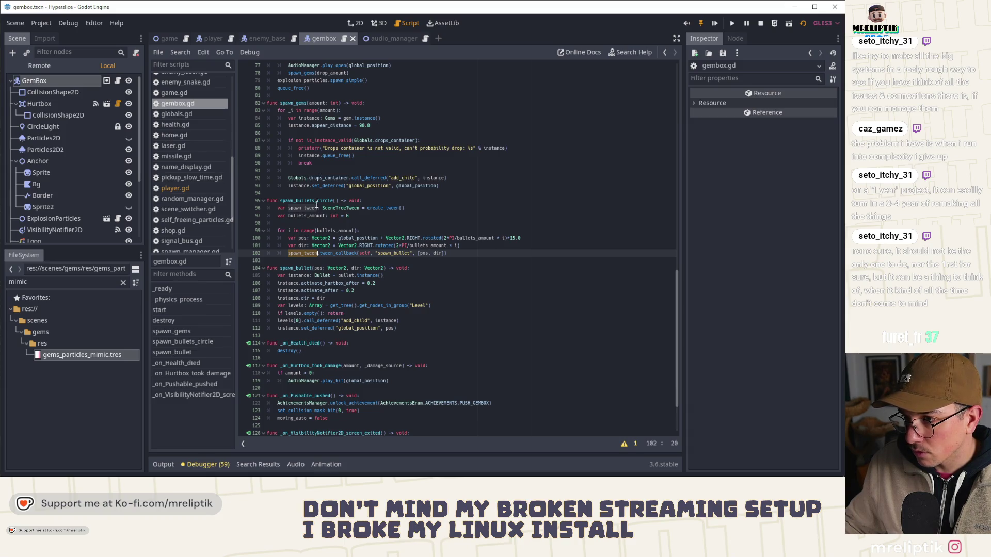
{"action": "scroll", "coordinate": [317, 204], "scroll_direction": "up", "scroll_amount": 3}
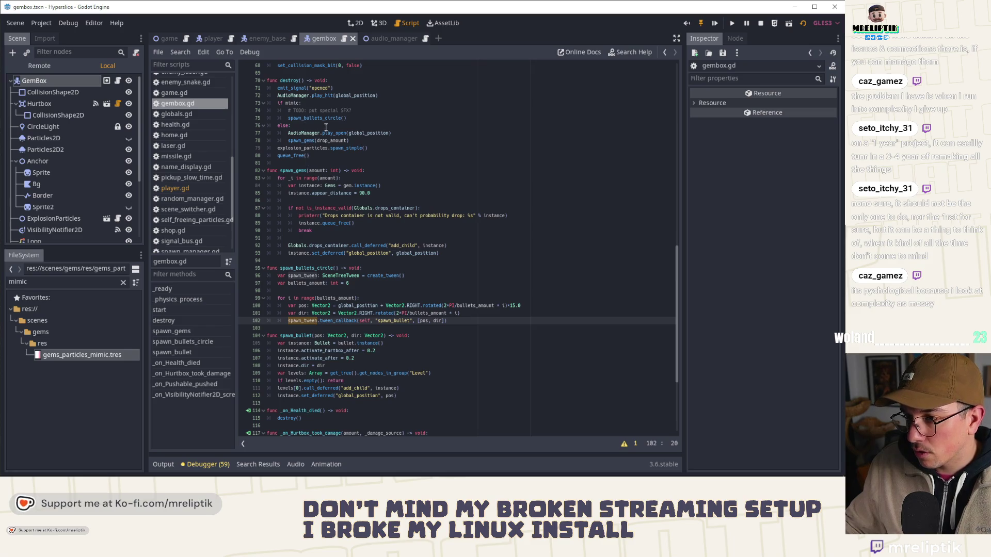
{"action": "left_click", "coordinate": [305, 156]}
- Reorder destroy() so explosion particles spawn first and queue_free sits in the else branch, then save
{"action": "left_click", "coordinate": [278, 155]}
{"action": "key", "text": "Tab"}
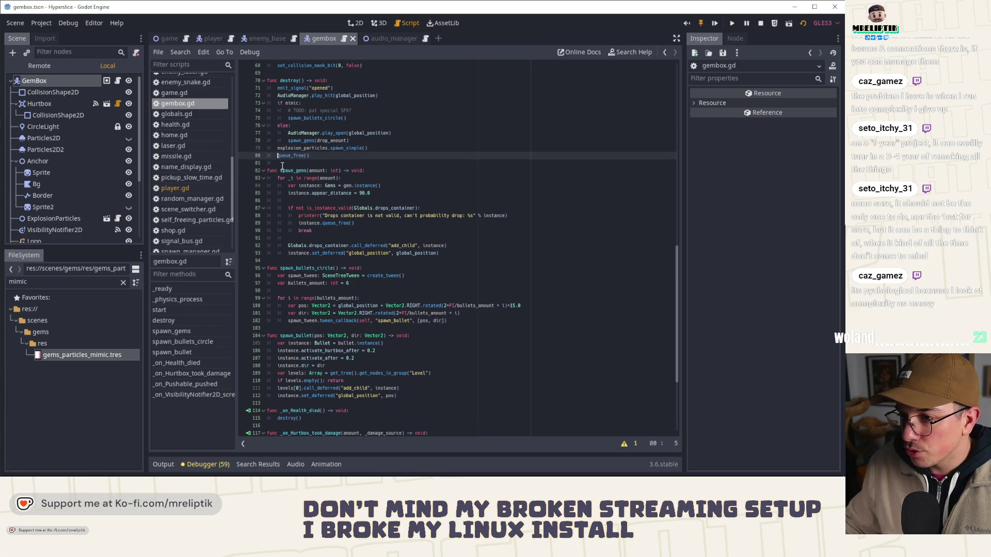
{"action": "key", "text": "alt+Up"}
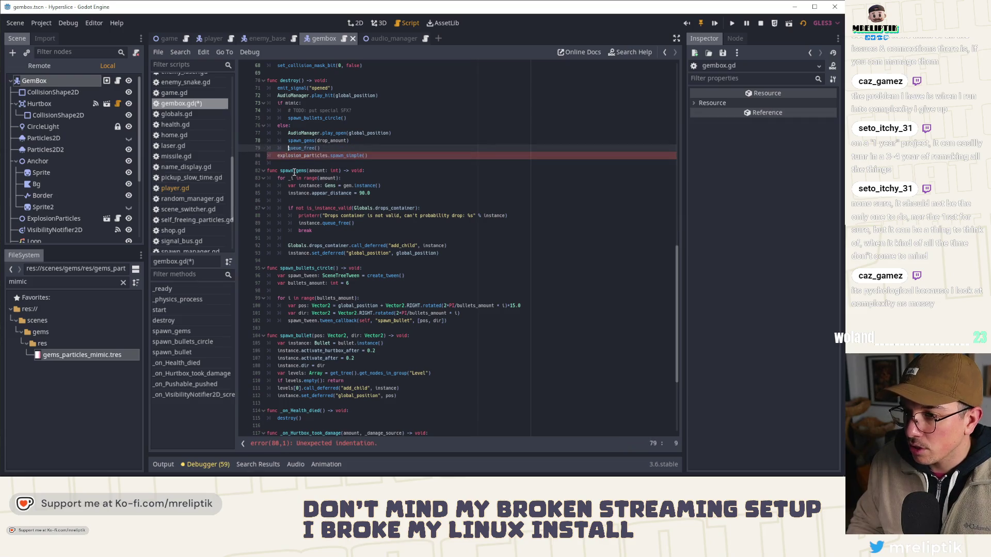
{"action": "key", "text": "super+Down"}
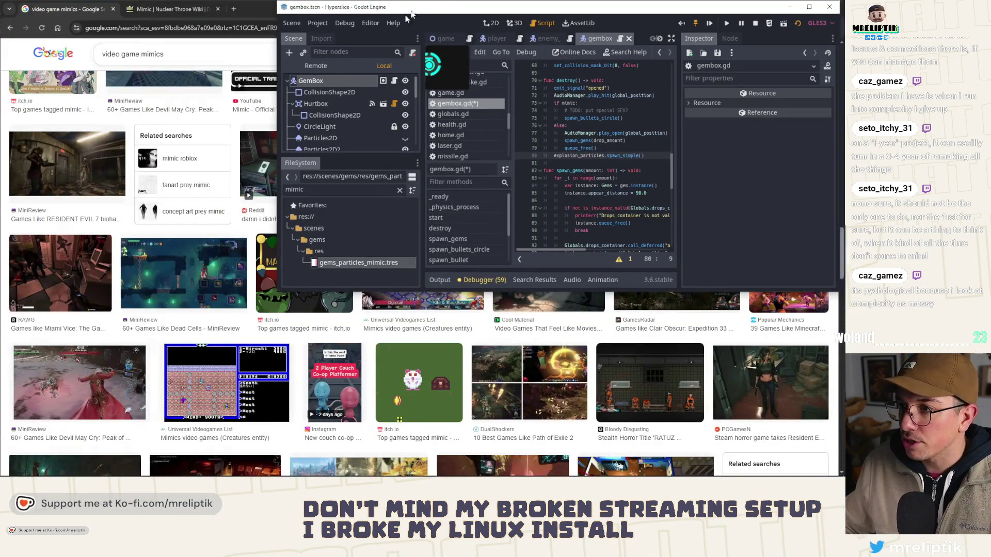
{"action": "key", "text": "super+Up"}
{"action": "key", "text": "alt+Up"}
{"action": "key", "text": "alt+Up"}
{"action": "key", "text": "alt+Up"}
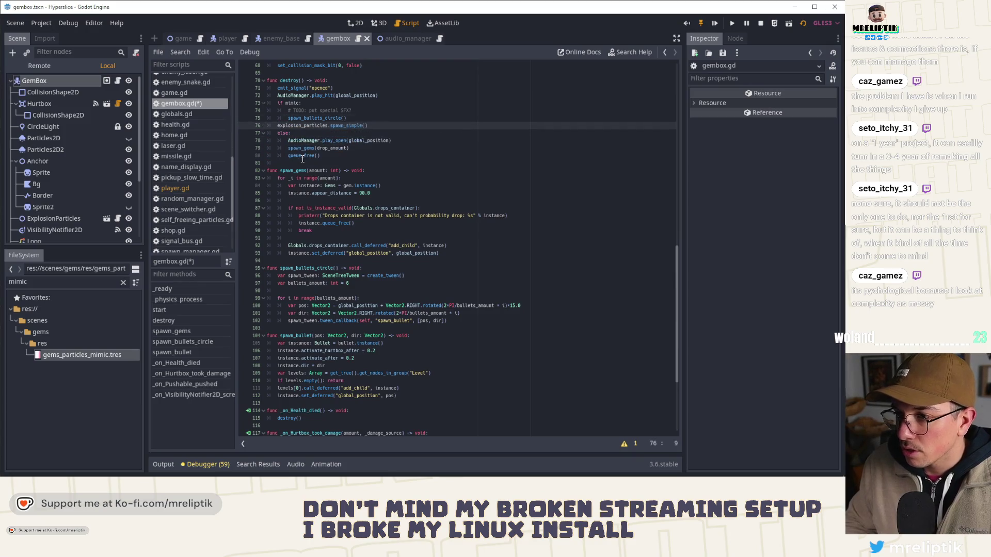
{"action": "key", "text": "Down"}
{"action": "key", "text": "Down"}
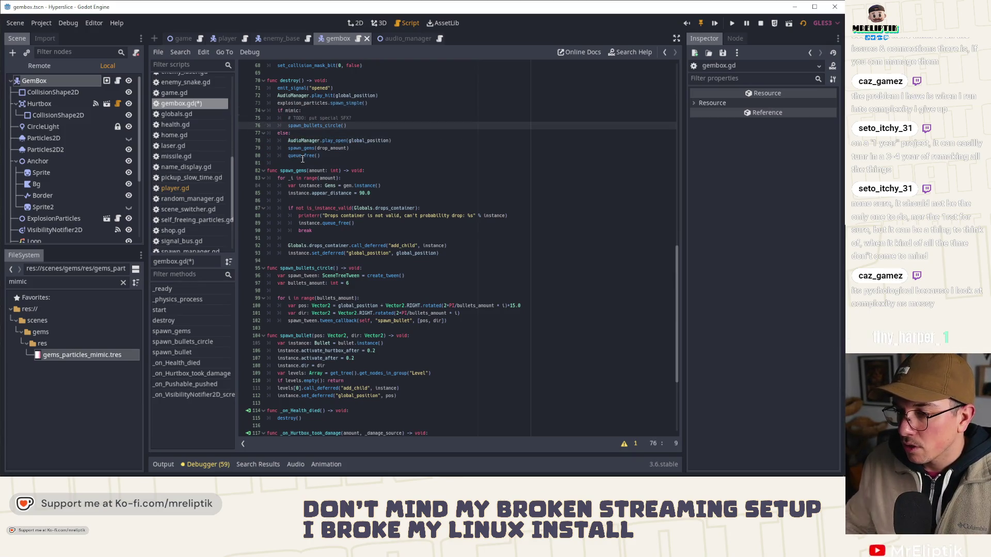
{"action": "key", "text": "ctrl+s"}
- Change the destroy call to spawn_bullets_circle(true)
{"action": "scroll", "coordinate": [310, 145], "scroll_direction": "down", "scroll_amount": 3}
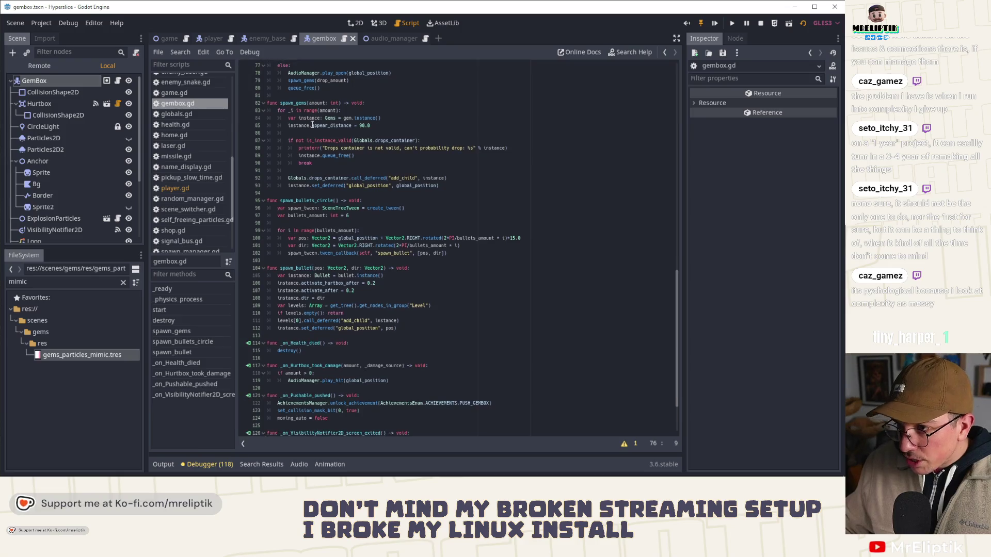
{"action": "scroll", "coordinate": [311, 125], "scroll_direction": "up", "scroll_amount": 3}
{"action": "double_click", "coordinate": [328, 126]}
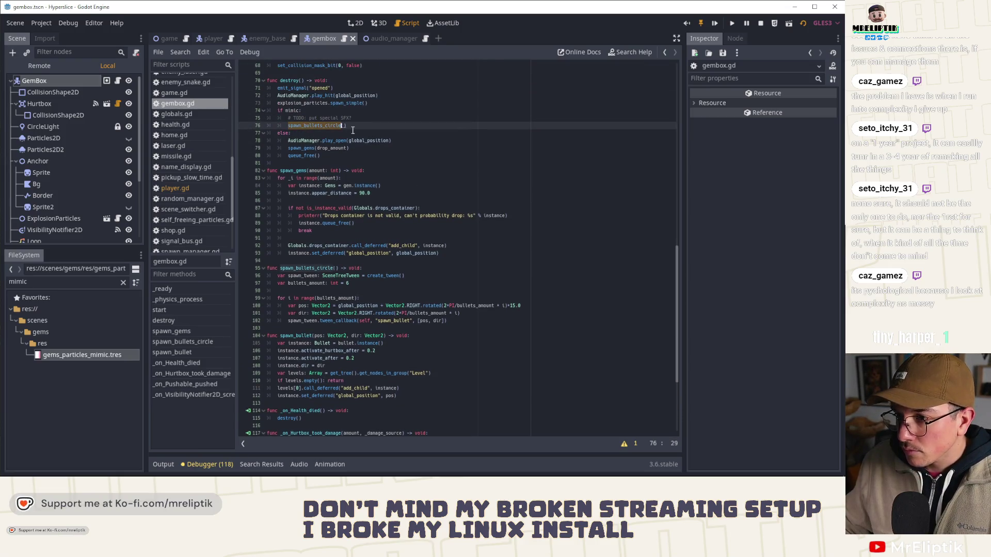
{"action": "left_click", "coordinate": [341, 125]}
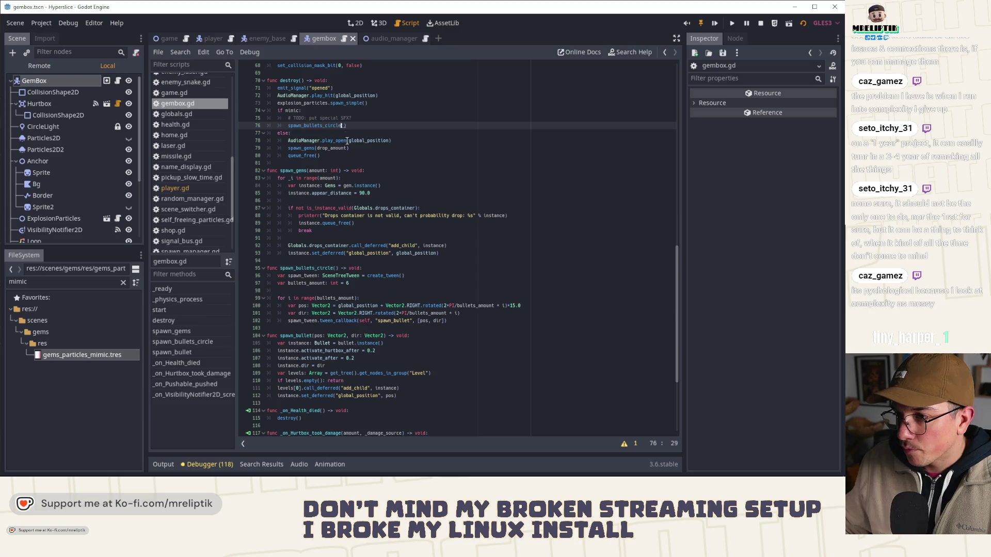
{"action": "type", "text": "true"}
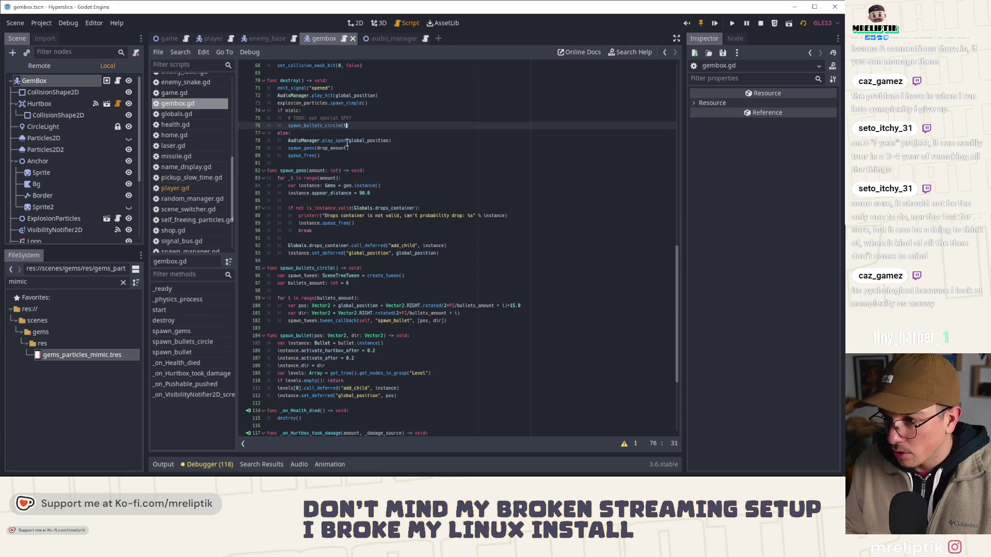
- After a parser error on test run, add a free_after: bool = false parameter and save
{"action": "key", "text": "F5"}
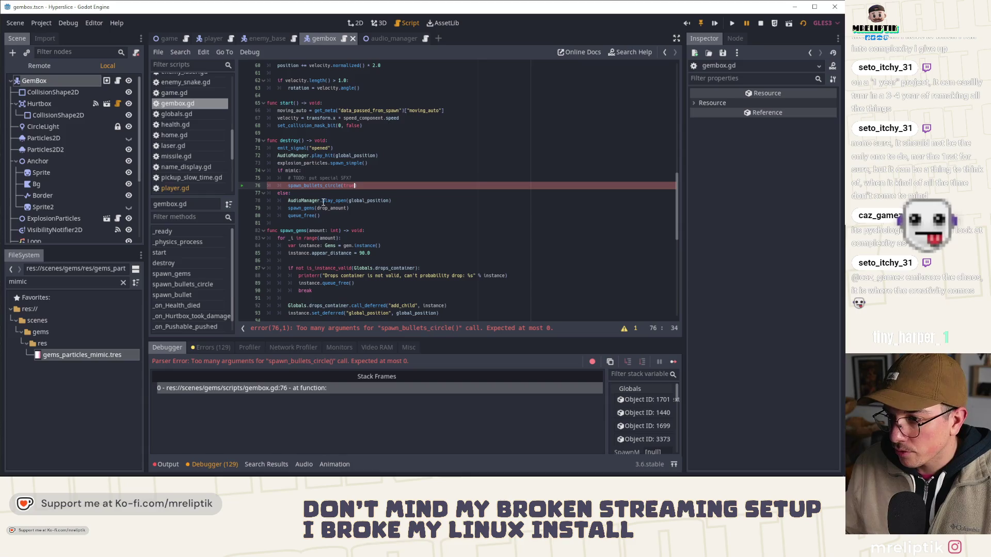
{"action": "left_click", "coordinate": [760, 23]}
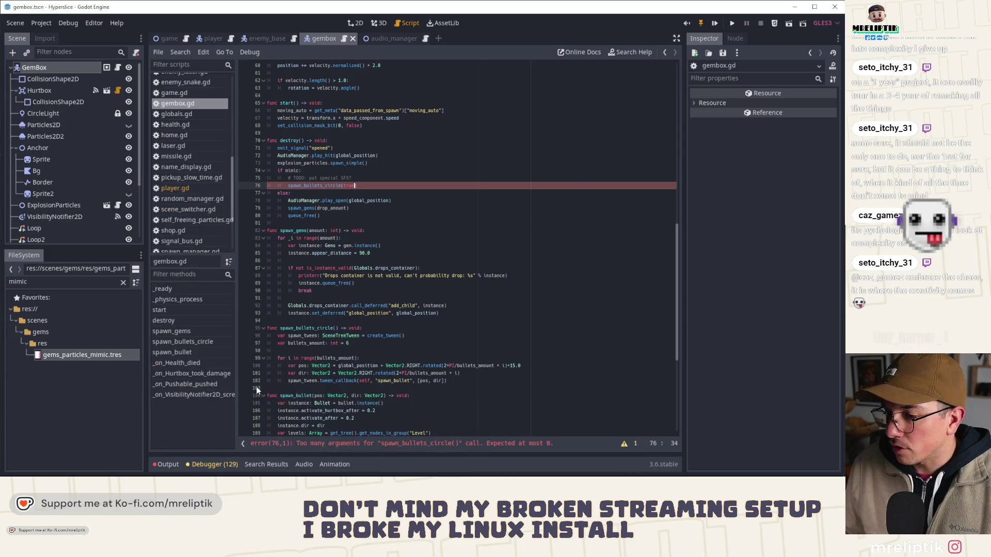
{"action": "left_click", "coordinate": [327, 238]}
{"action": "left_click", "coordinate": [336, 329]}
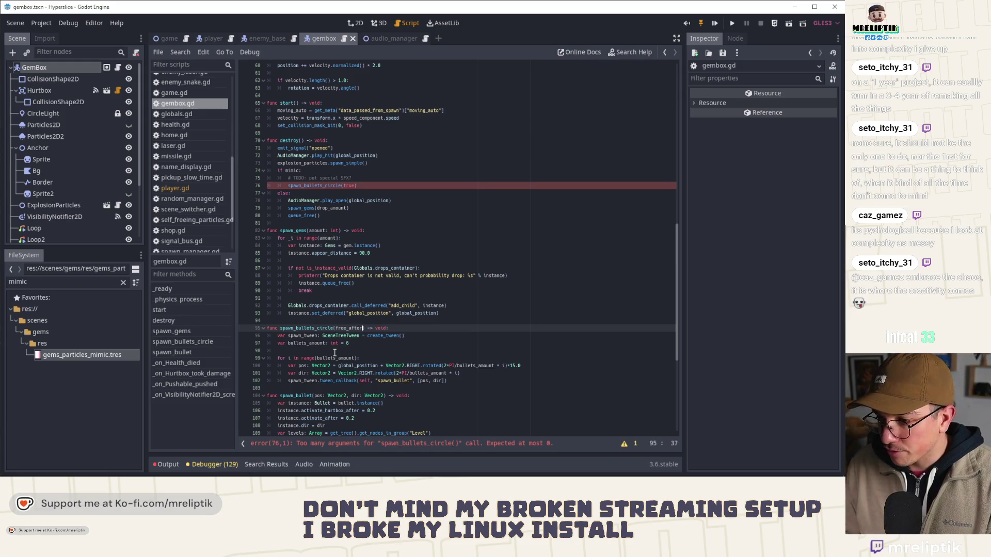
{"action": "type", "text": ": bool = false"}
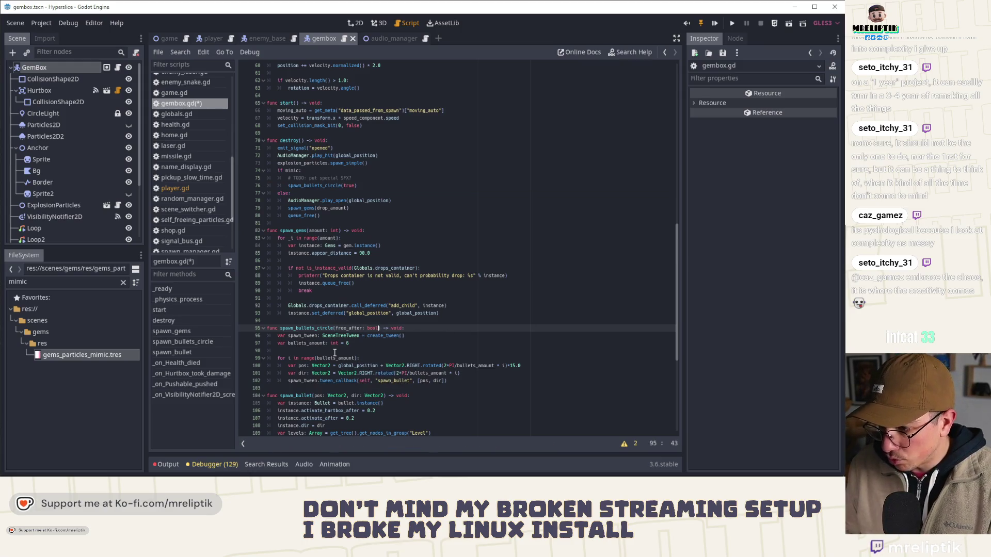
{"action": "key", "text": "ctrl+s"}
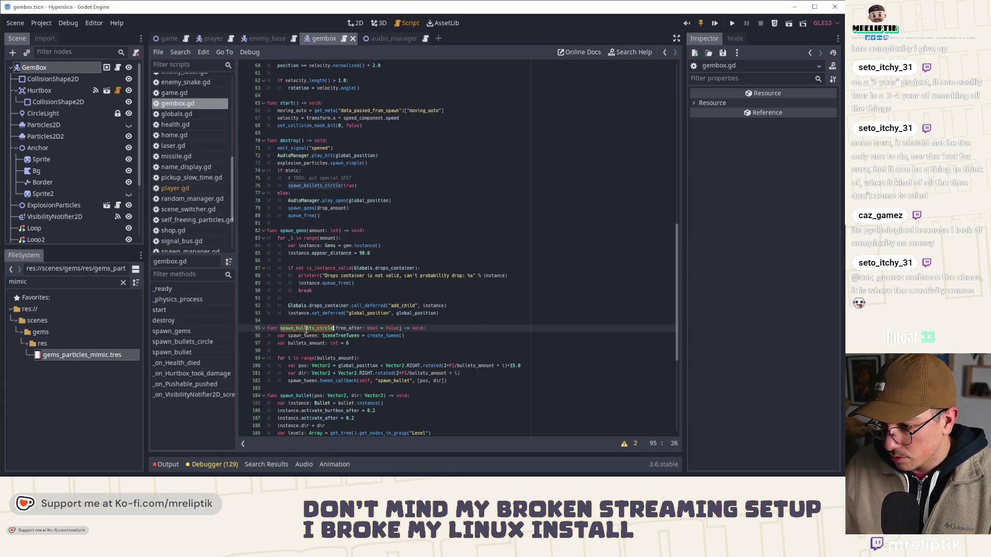
- After the bullet loop, add 'if free_after:' calling spawn_tween.tween_callback(self, "queue_free")
{"action": "left_click", "coordinate": [466, 383]}
{"action": "key", "text": "Return"}
{"action": "type", "text": "if free("}
{"action": "key", "text": "BackSpace"}
{"action": "type", "text": "_after:"}
{"action": "key", "text": "Return"}
{"action": "type", "text": "spaw"}
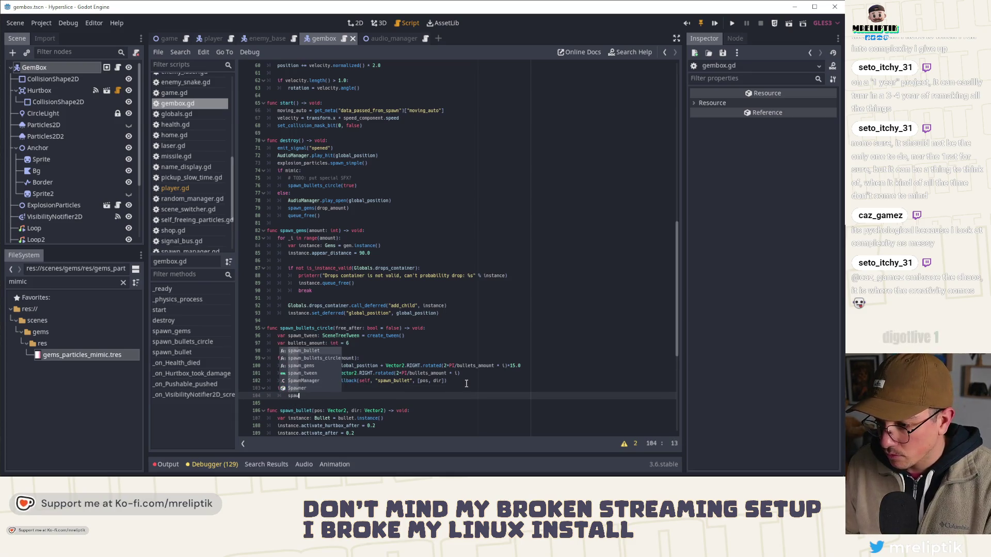
{"action": "key", "text": "Up"}
{"action": "key", "text": "Down"}
{"action": "key", "text": "Return"}
{"action": "type", "text": ".twe"}
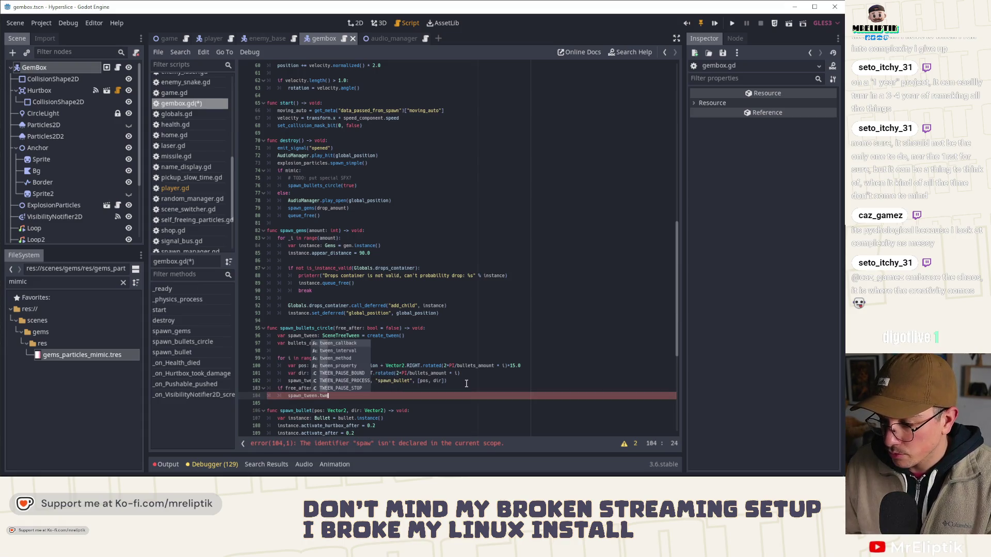
{"action": "key", "text": "Return"}
{"action": "type", "text": "\"se"}
{"action": "type", "text": "elf, \"queue_free"}
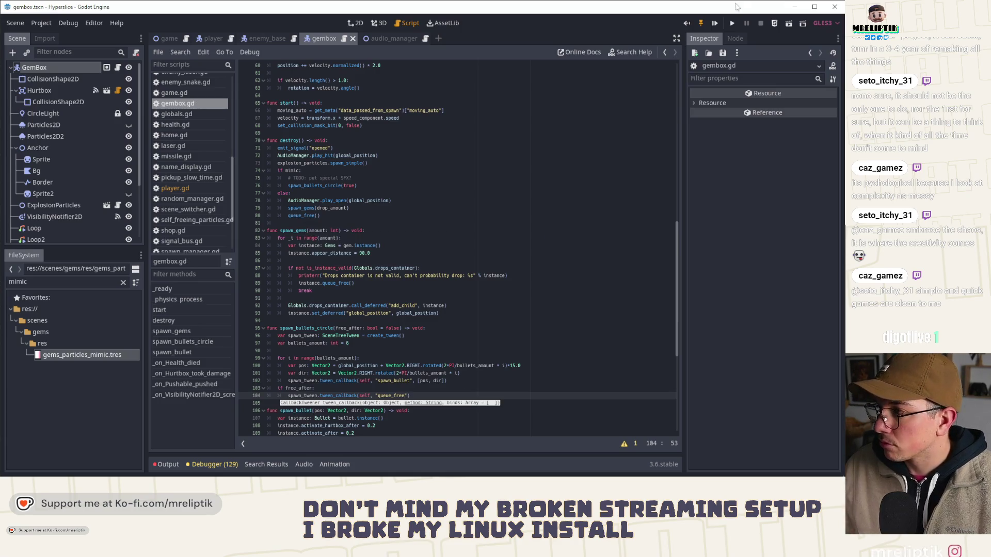
{"action": "left_click", "coordinate": [338, 267]}
{"action": "left_click", "coordinate": [292, 140]}
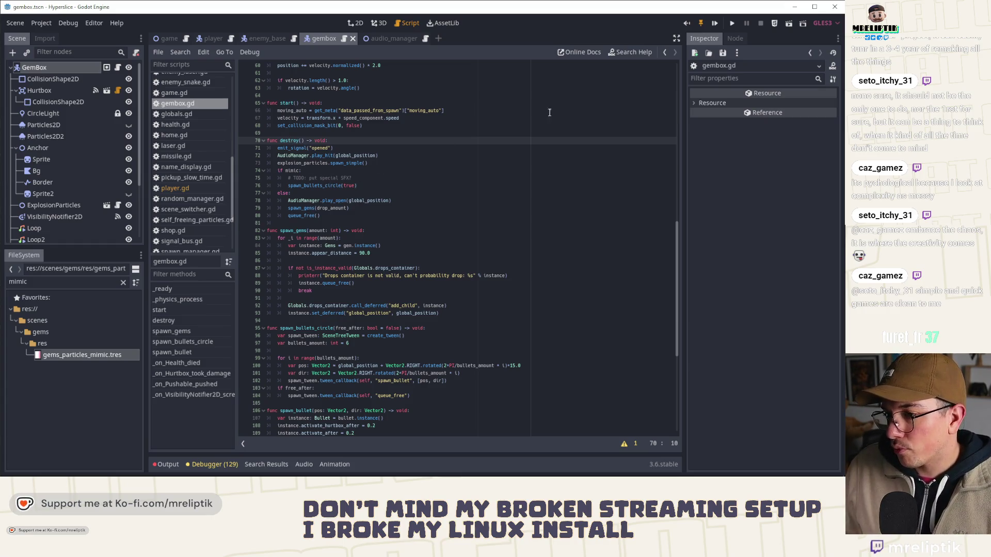
- Test-run the game, spawn a gembox with the spawn_gembox console command, then stop with F8
{"action": "left_click", "coordinate": [716, 23]}
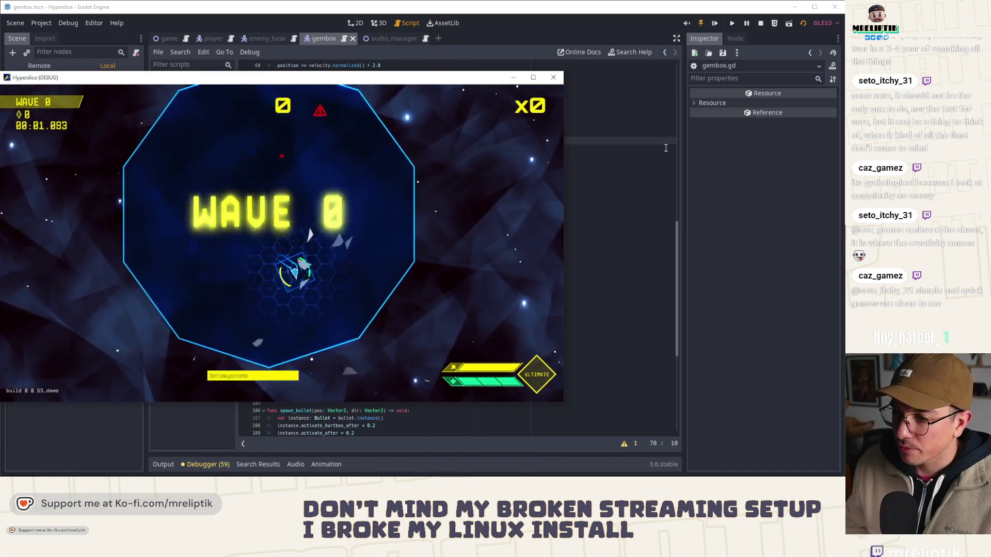
{"action": "type", "text": "spawn_gembox"}
{"action": "key", "text": "Return"}
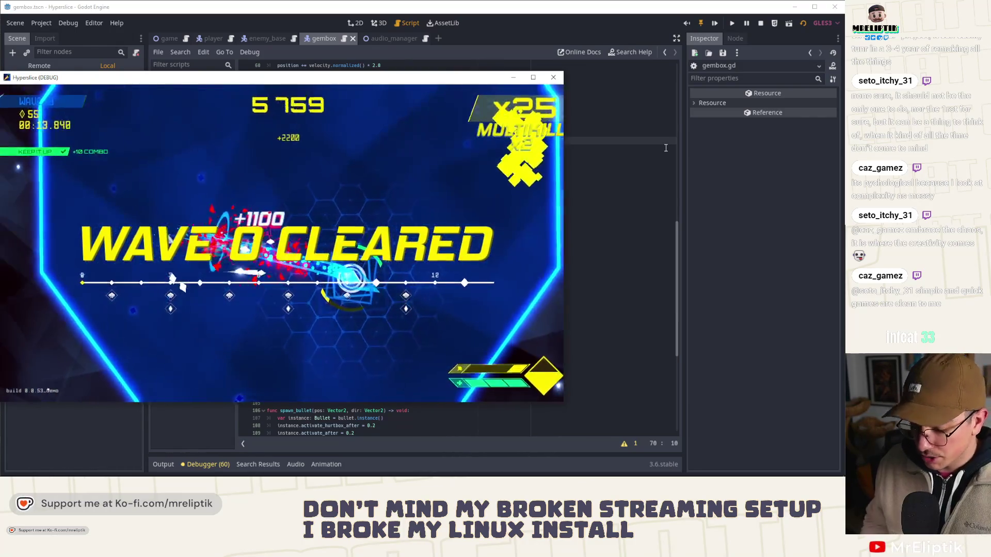
{"action": "key", "text": "grave"}
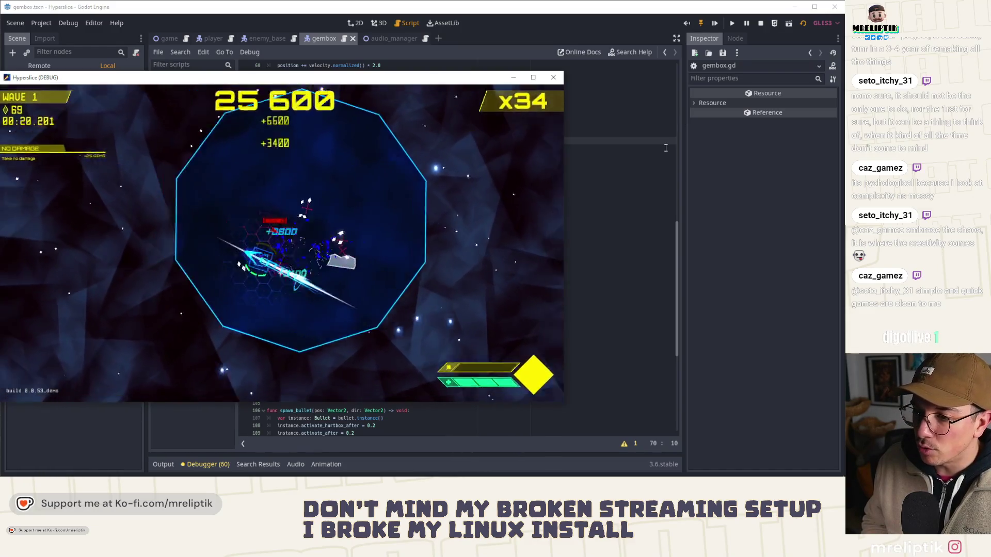
{"action": "key", "text": "grave"}
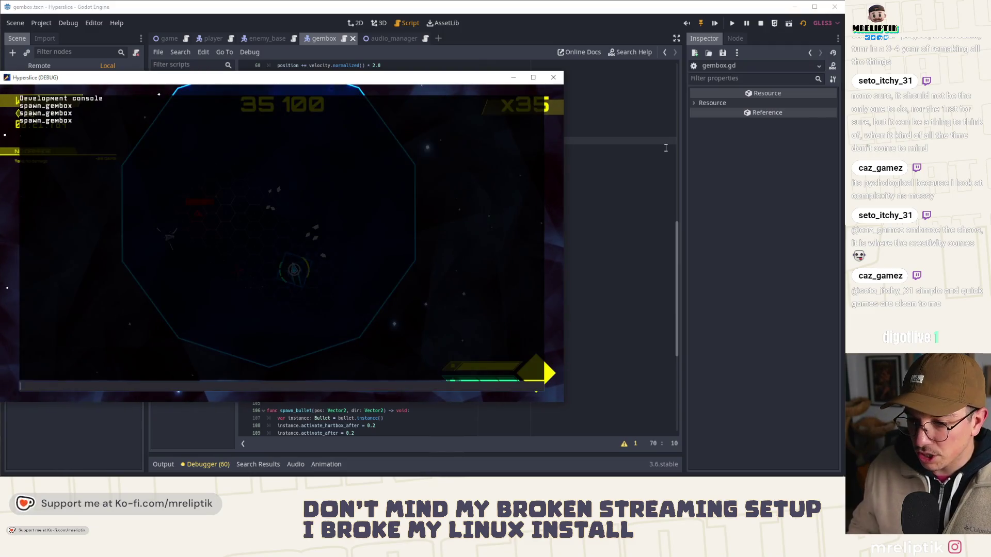
{"action": "key", "text": "grave"}
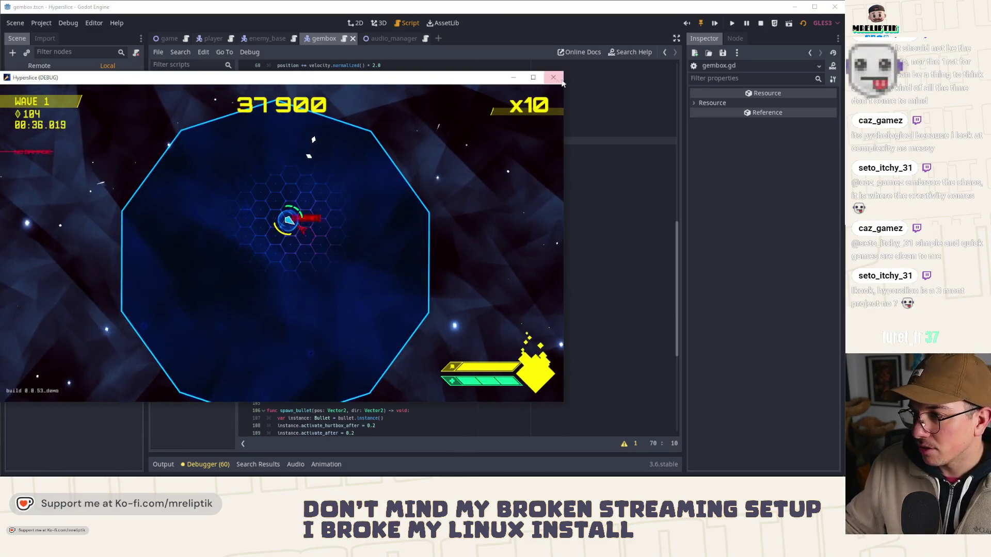
{"action": "key", "text": "F8"}
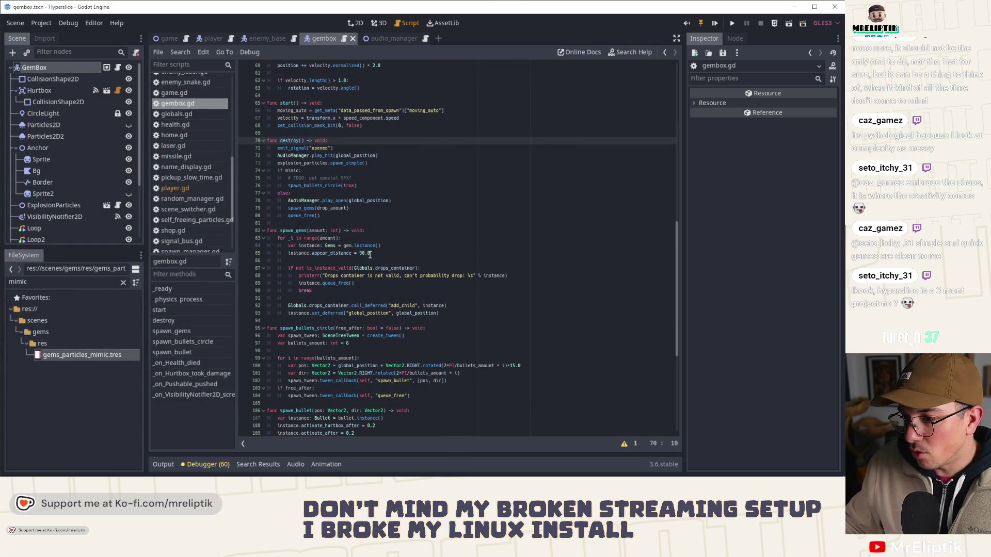
- Change bullets_amount on line 97 from 6 to 8 and clear the mimic FileSystem filter
{"action": "left_click", "coordinate": [346, 344]}
{"action": "type", "text": "8"}
{"action": "key", "text": "Down"}
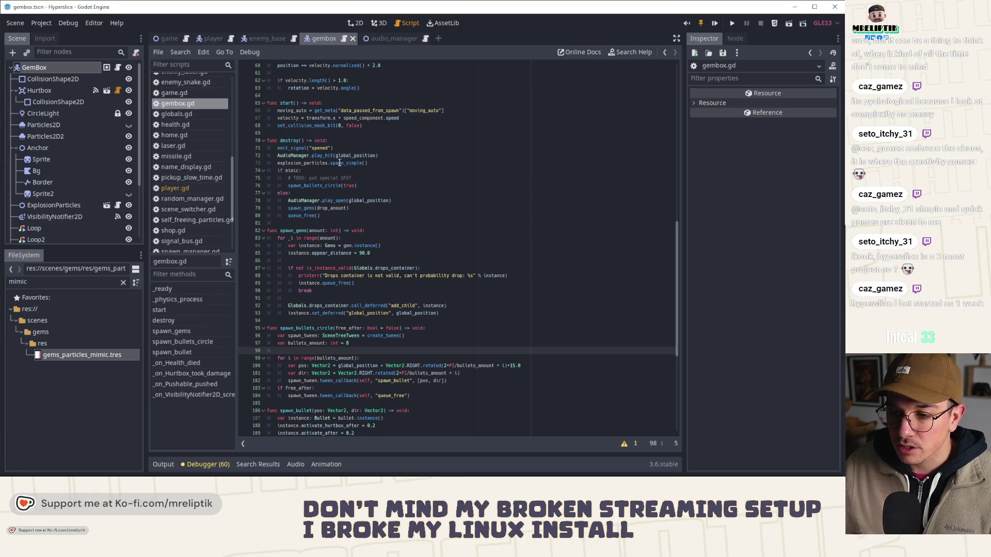
{"action": "left_click", "coordinate": [123, 282]}
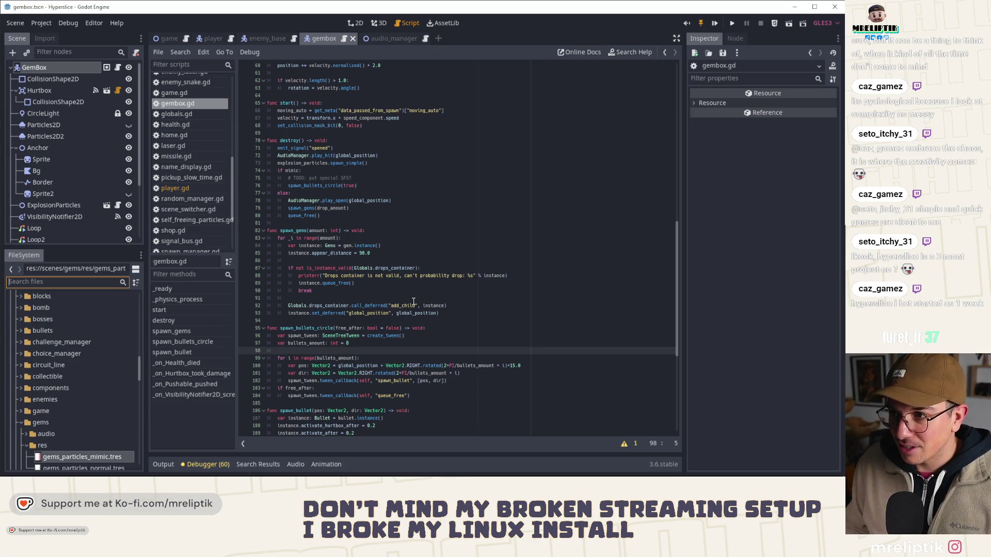
{"action": "left_click", "coordinate": [425, 298]}
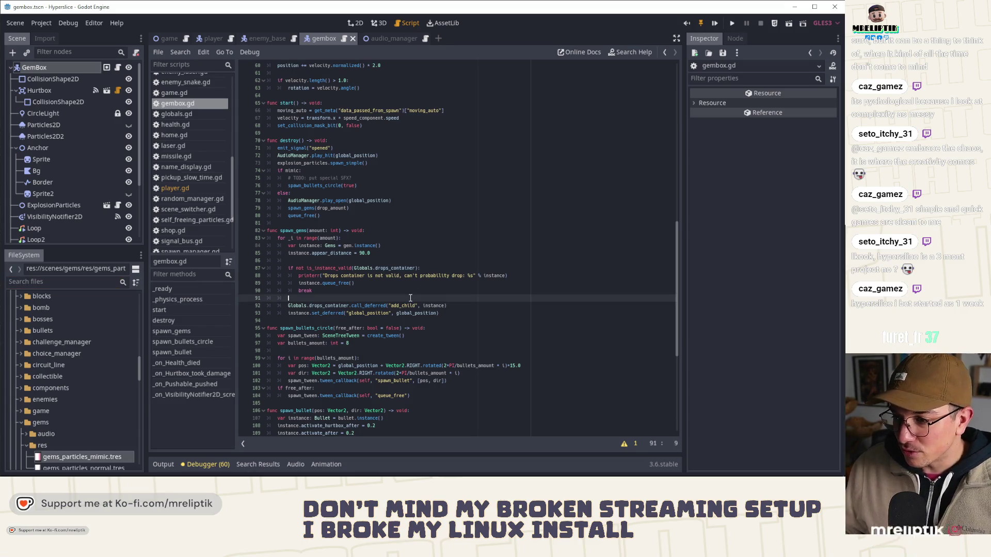
{"action": "left_click", "coordinate": [461, 315]}
{"action": "left_click", "coordinate": [382, 184]}
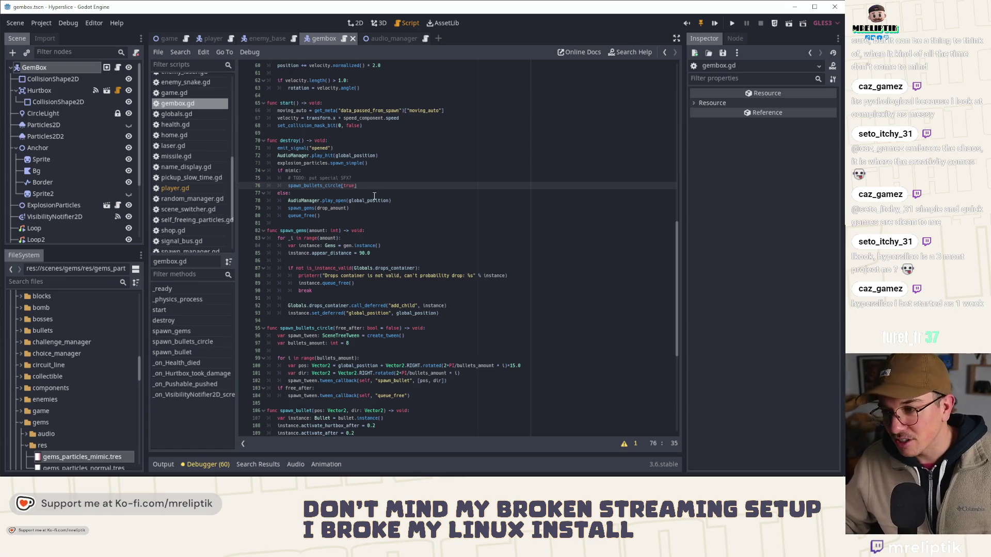
{"action": "left_click", "coordinate": [381, 180]}
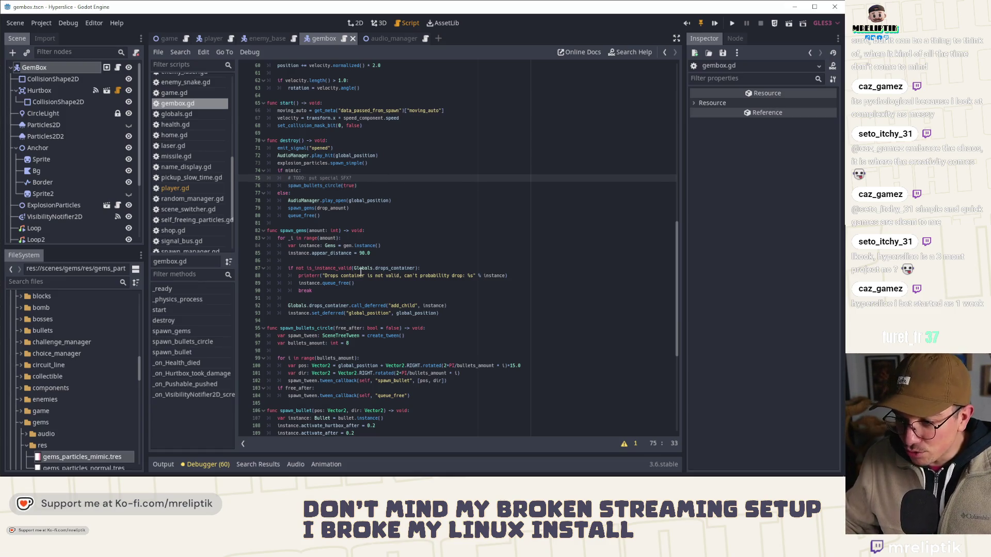
{"action": "left_click", "coordinate": [390, 261]}
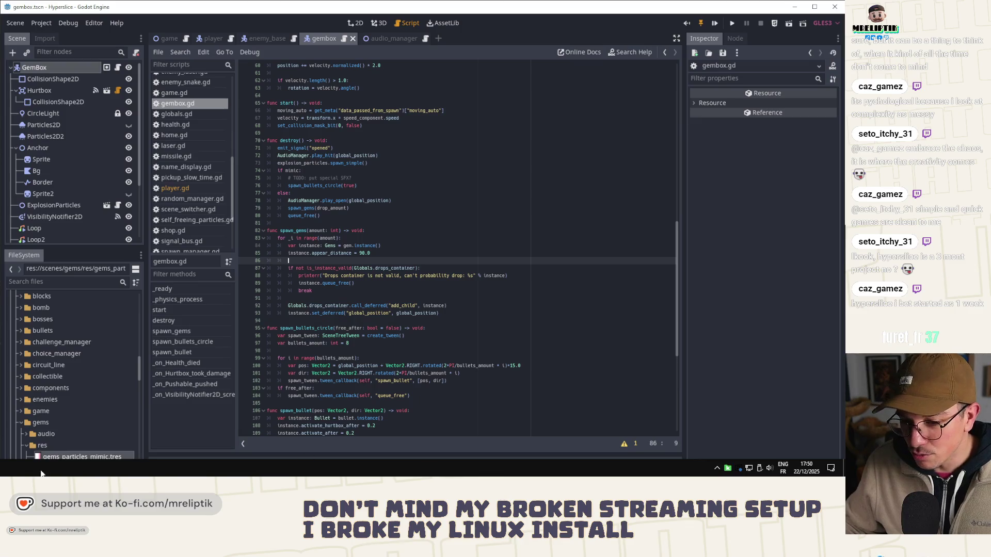
{"action": "left_click", "coordinate": [43, 468]}
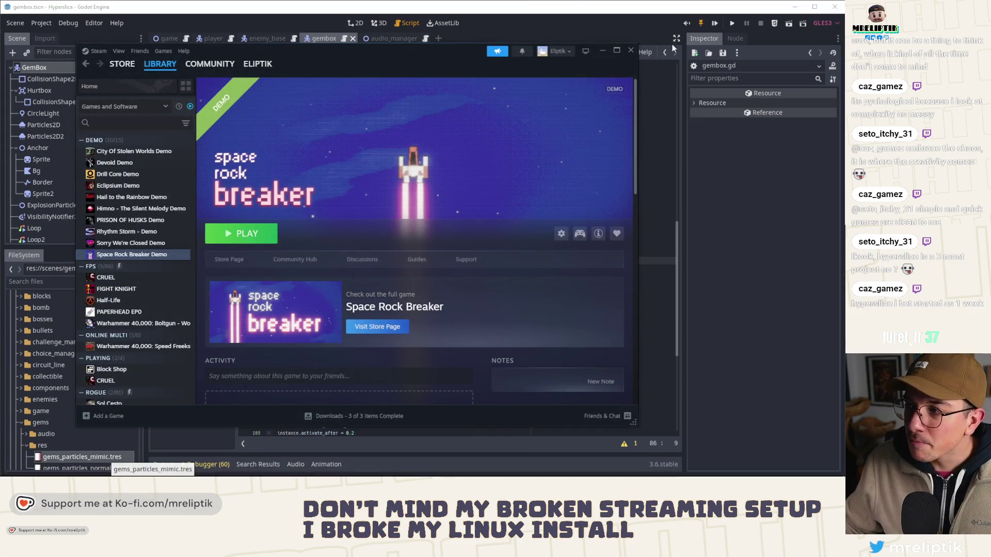
{"action": "left_click", "coordinate": [603, 51]}
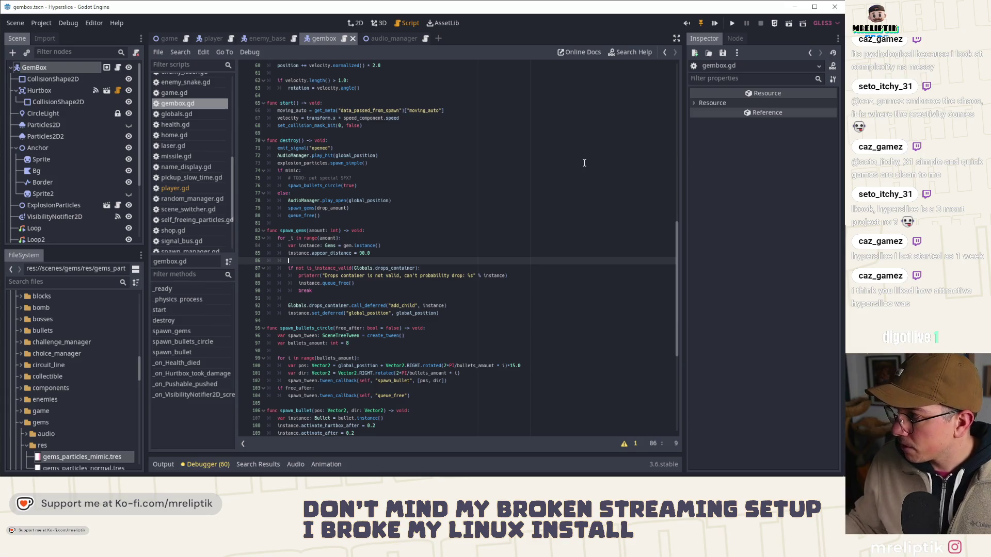
{"action": "left_click", "coordinate": [443, 252]}
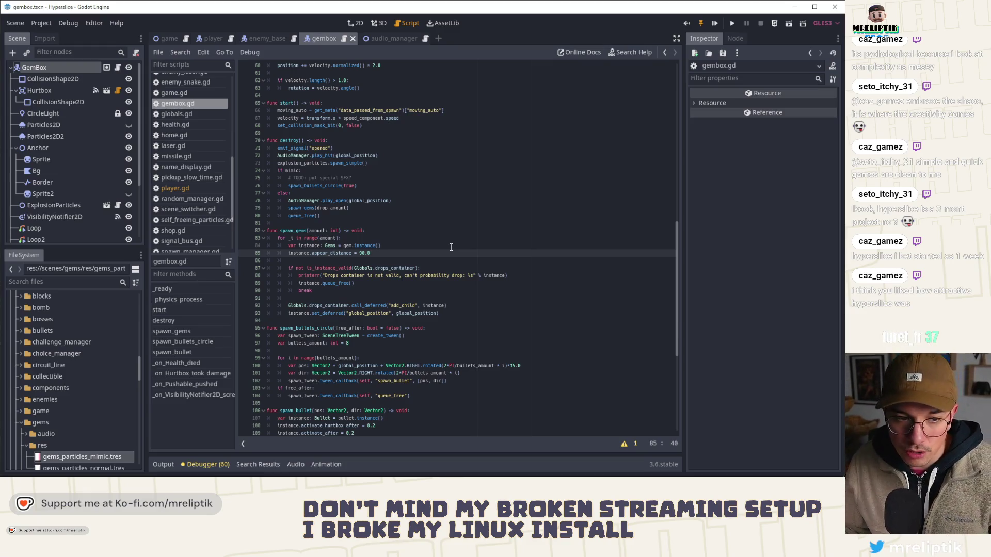
{"action": "left_click", "coordinate": [355, 23]}
{"action": "scroll", "coordinate": [393, 243], "scroll_direction": "down", "scroll_amount": 10}
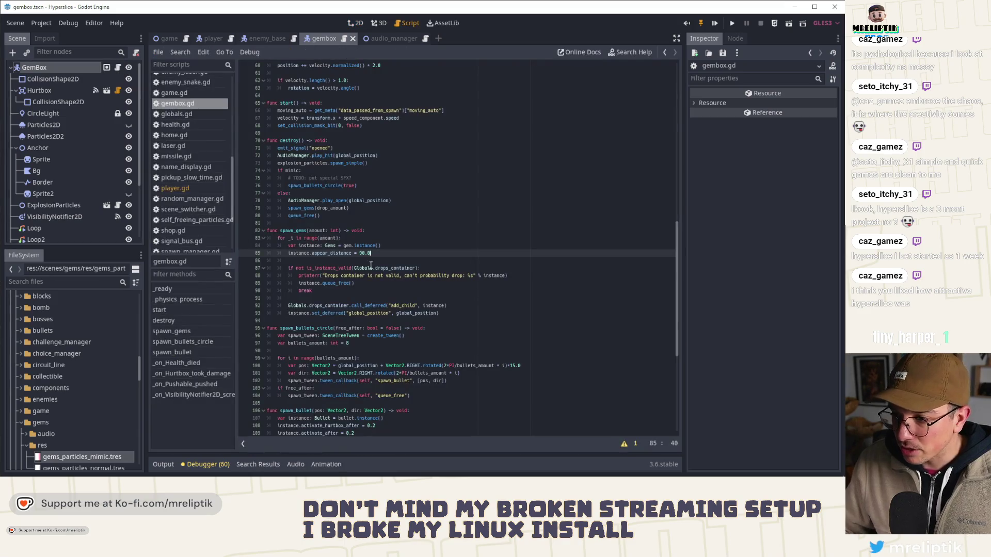
{"action": "scroll", "coordinate": [355, 247], "scroll_direction": "up", "scroll_amount": 4}
{"action": "scroll", "coordinate": [355, 248], "scroll_direction": "up", "scroll_amount": 15}
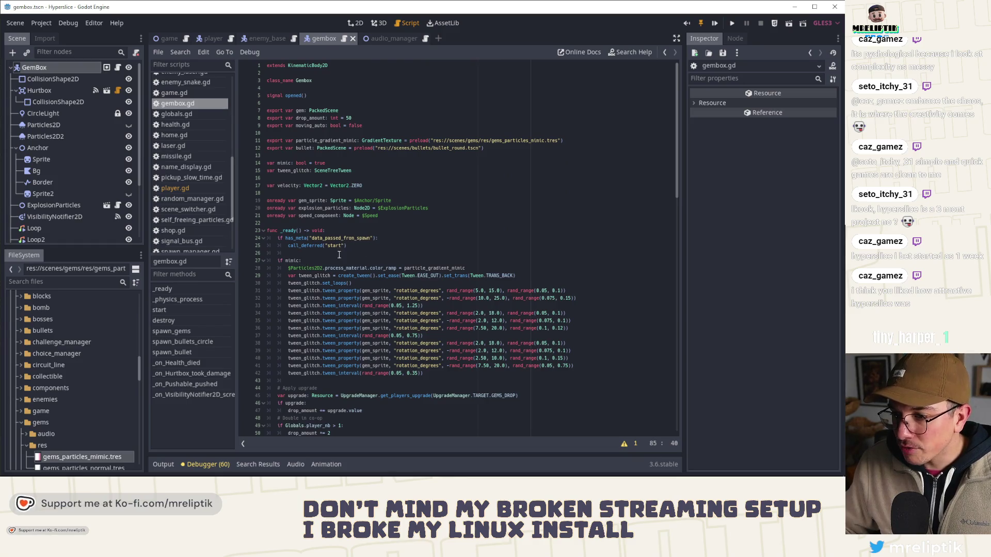
- Add blank lines after call_deferred("start") and change var mimic's default to false, then save
{"action": "scroll", "coordinate": [352, 250], "scroll_direction": "down", "scroll_amount": 3}
{"action": "left_click", "coordinate": [317, 184]}
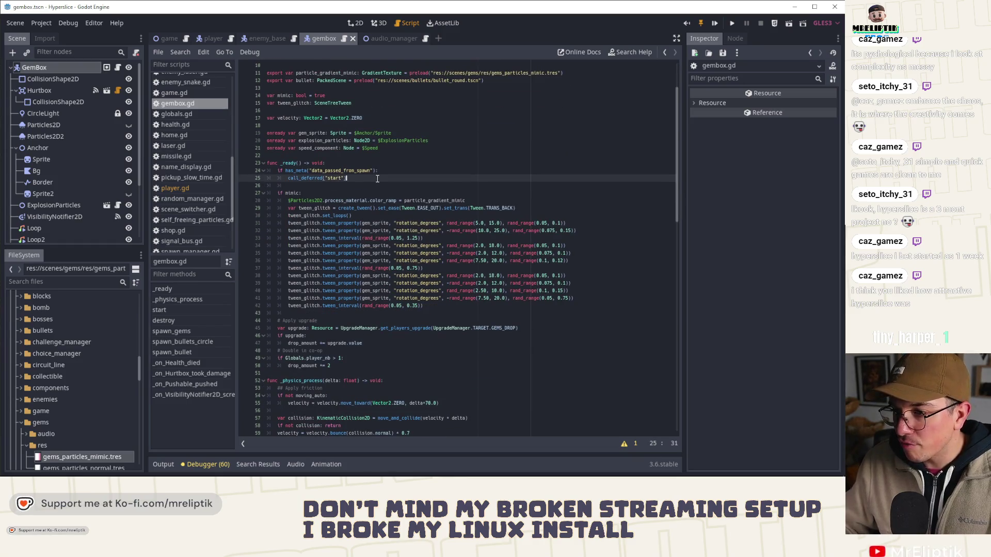
{"action": "key", "text": "Return"}
{"action": "key", "text": "Return"}
{"action": "key", "text": "Up"}
{"action": "double_click", "coordinate": [320, 96]}
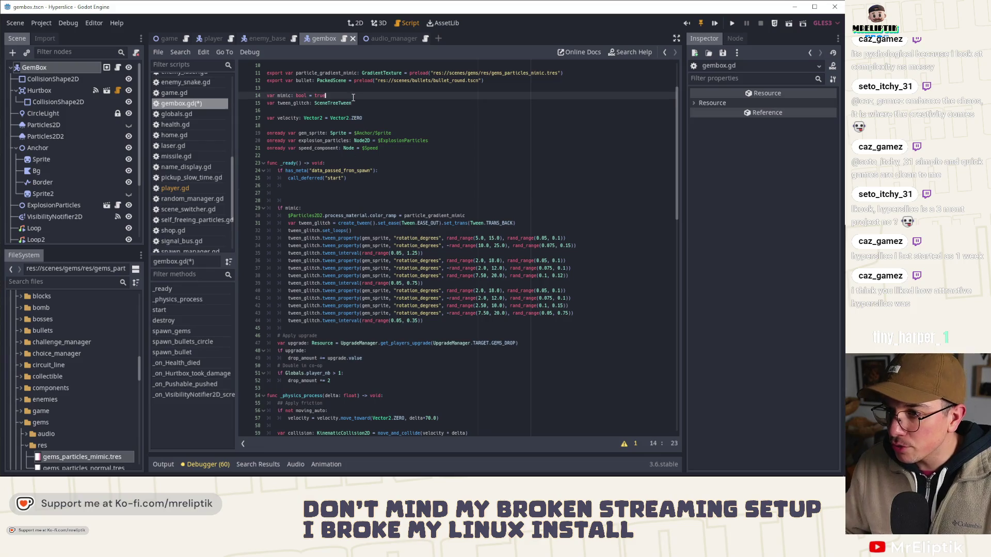
{"action": "type", "text": "false"}
{"action": "key", "text": "ctrl+s"}
- On line 27, type RandomManager.gembox_rng.randf() < Globals.gembox_mimic_probability
{"action": "left_click", "coordinate": [322, 192]}
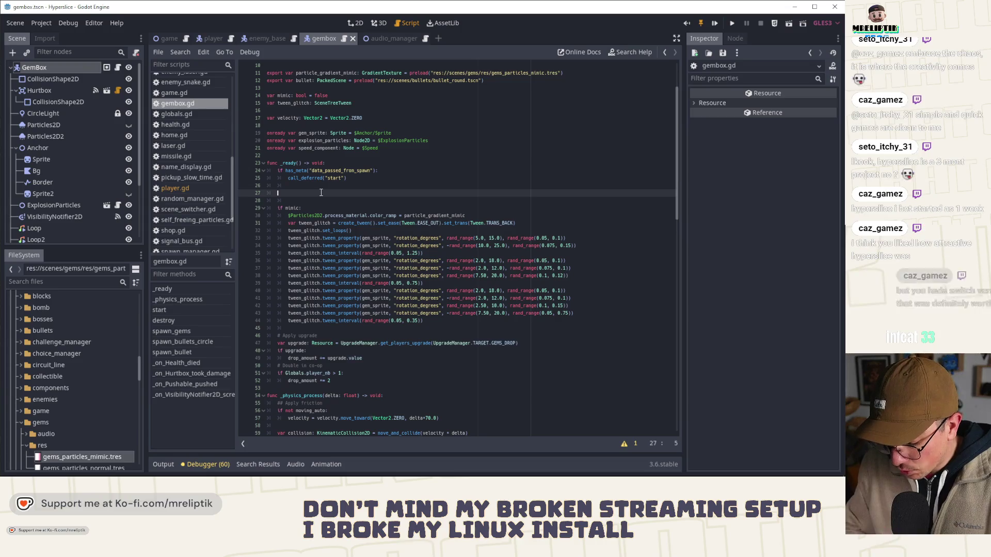
{"action": "type", "text": "RandomManager.rng"}
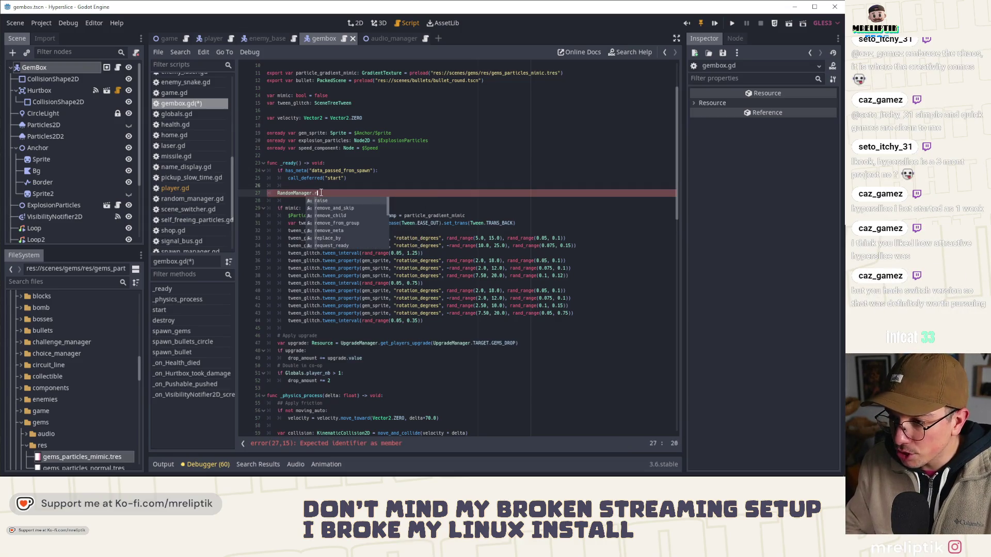
{"action": "key", "text": "Down"}
{"action": "key", "text": "Down"}
{"action": "key", "text": "Down"}
{"action": "key", "text": "Return"}
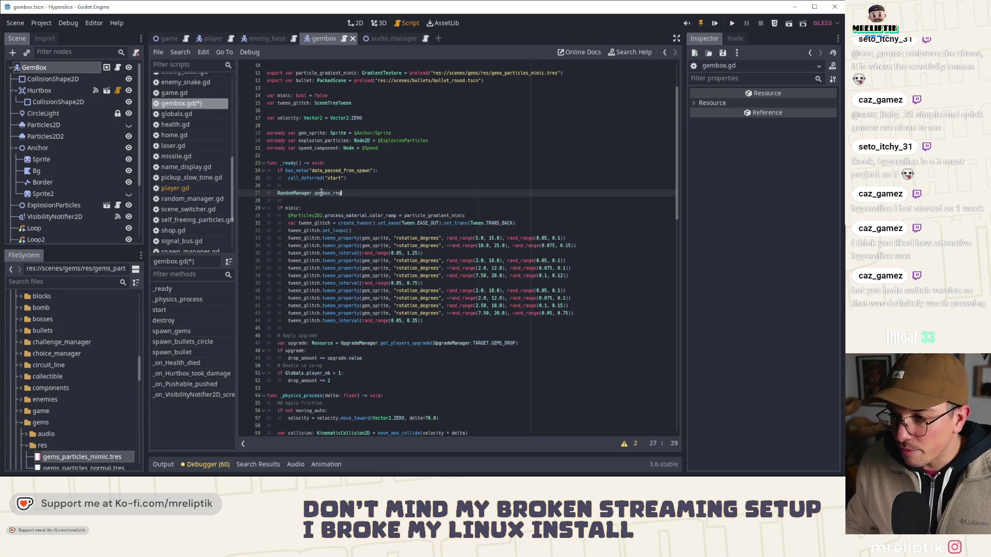
{"action": "type", "text": ".randf()"}
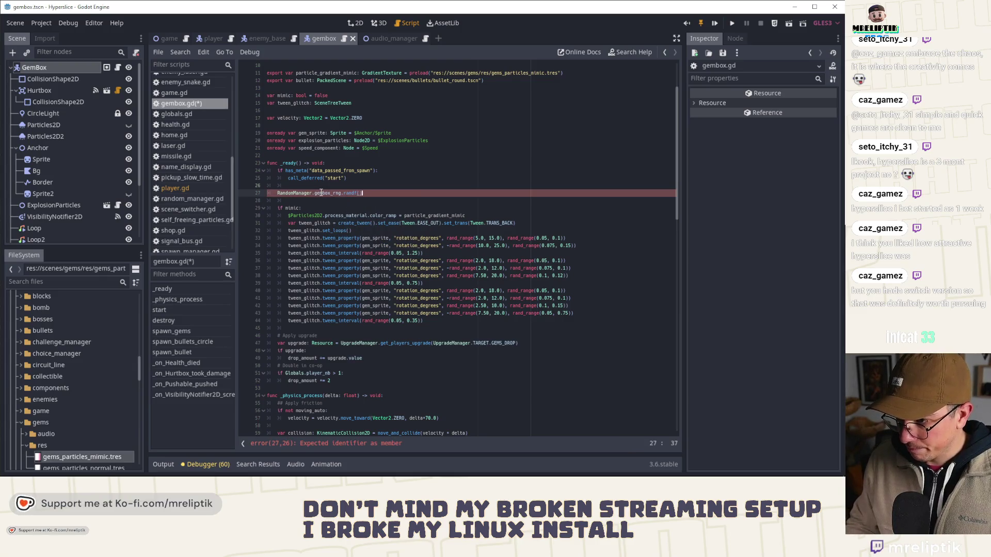
{"action": "type", "text": " <"}
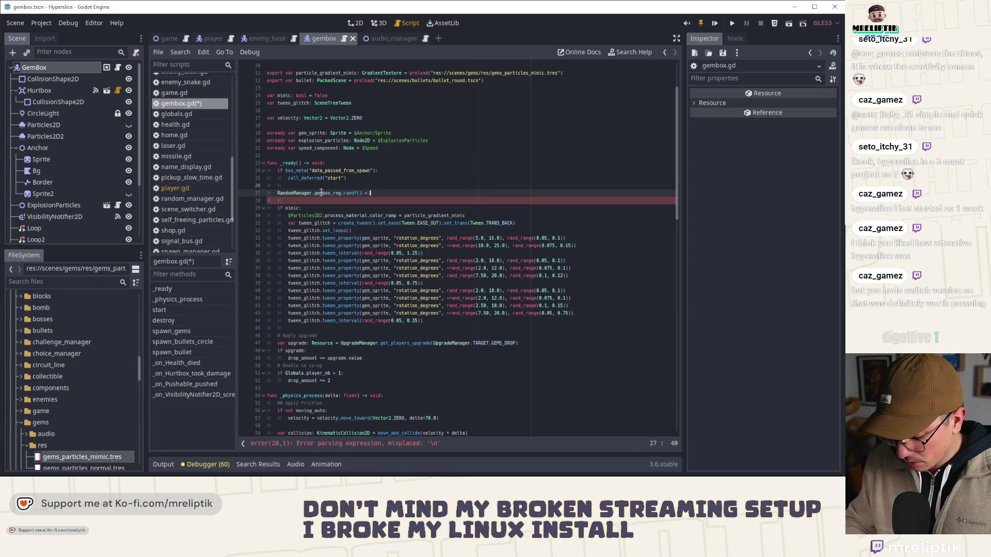
{"action": "type", "text": "Globals.gem"}
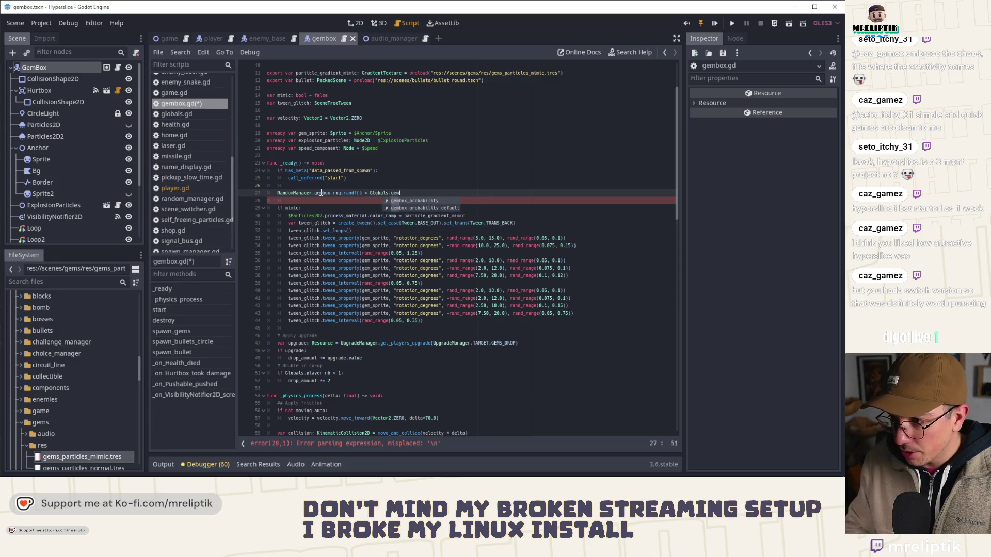
{"action": "type", "text": "box_m"}
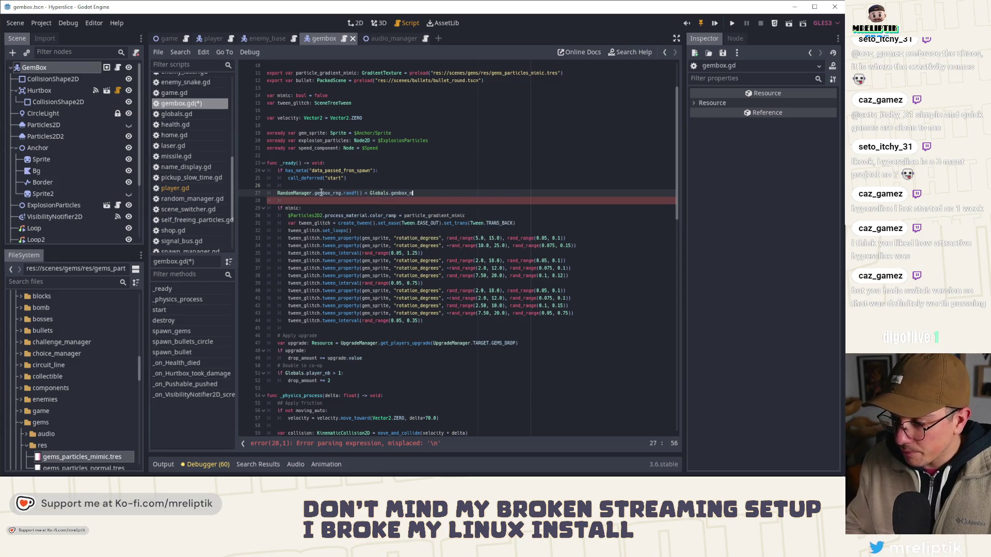
{"action": "type", "text": "imobil"}
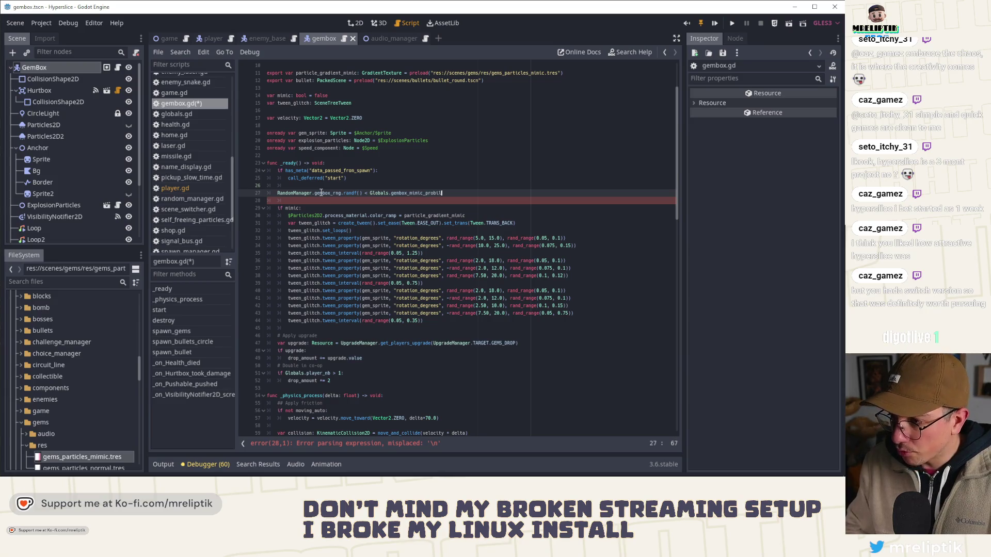
{"action": "type", "text": "li"}
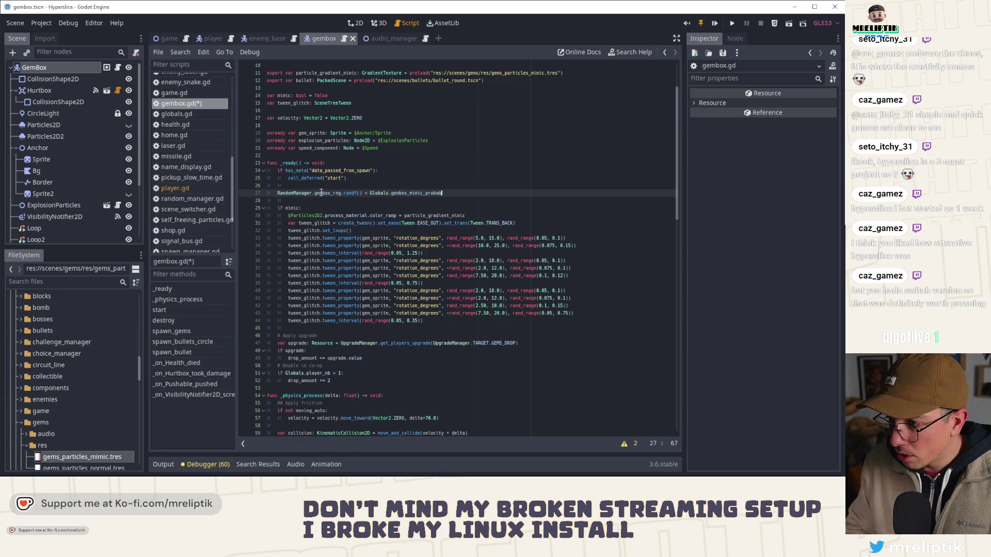
{"action": "type", "text": "ty"}
{"action": "key", "text": "ctrl+s"}
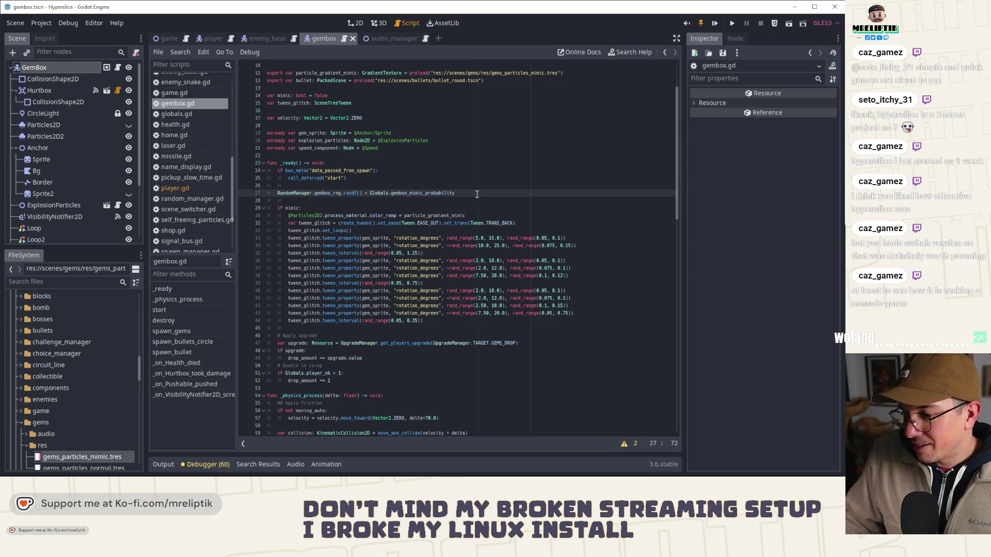
{"action": "type", "text": " ="}
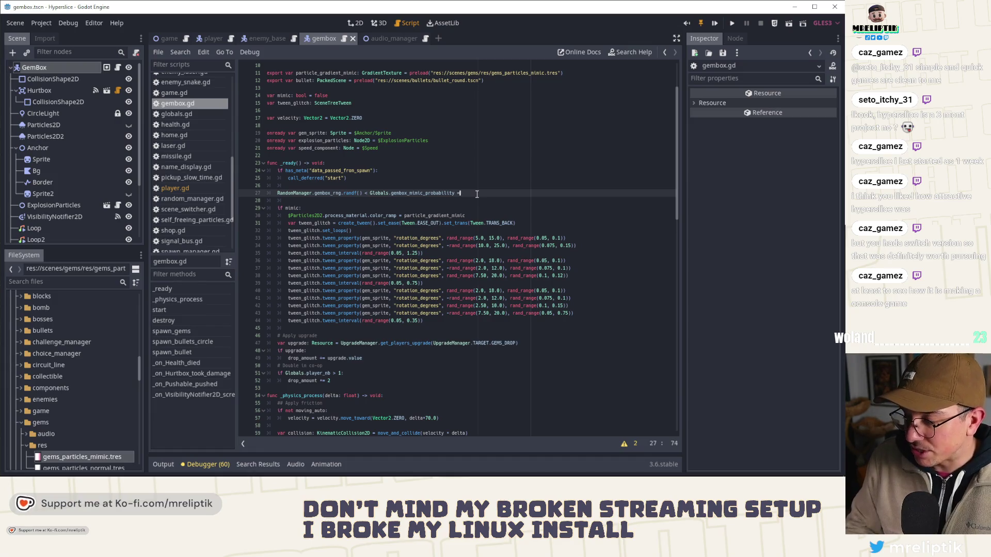
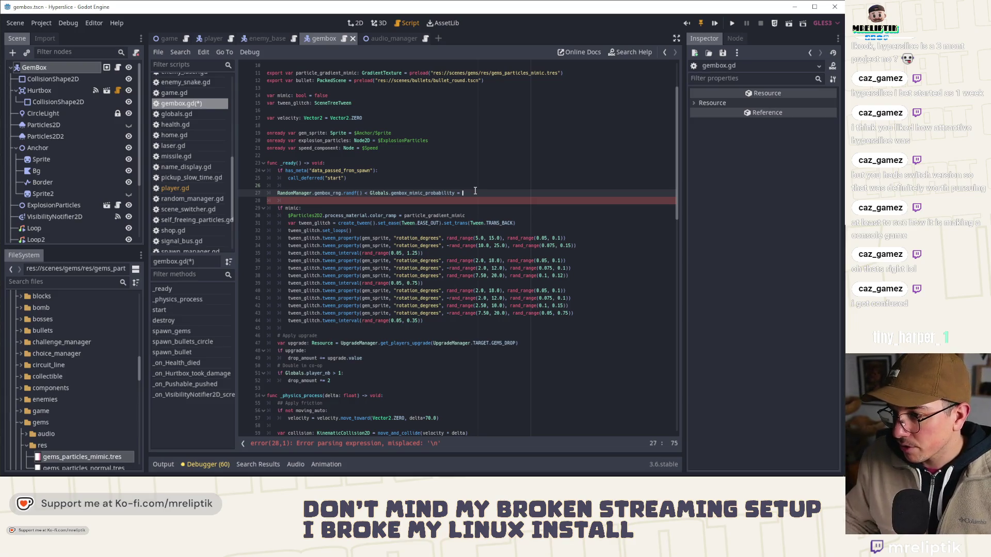
- Assign the RandomManager roll on line 27 to the mimic variable with 'mimic ='
{"action": "key", "text": "Home"}
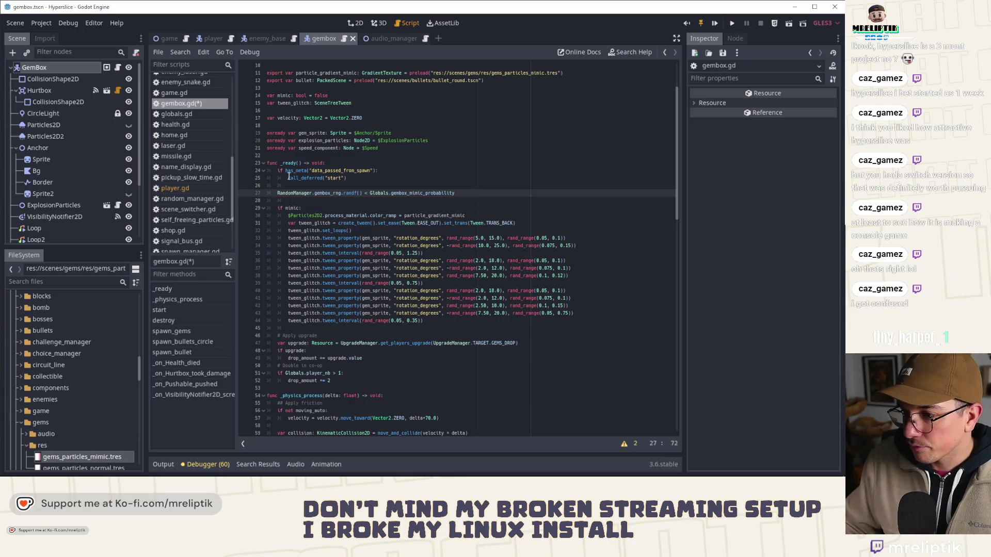
{"action": "type", "text": "mic"}
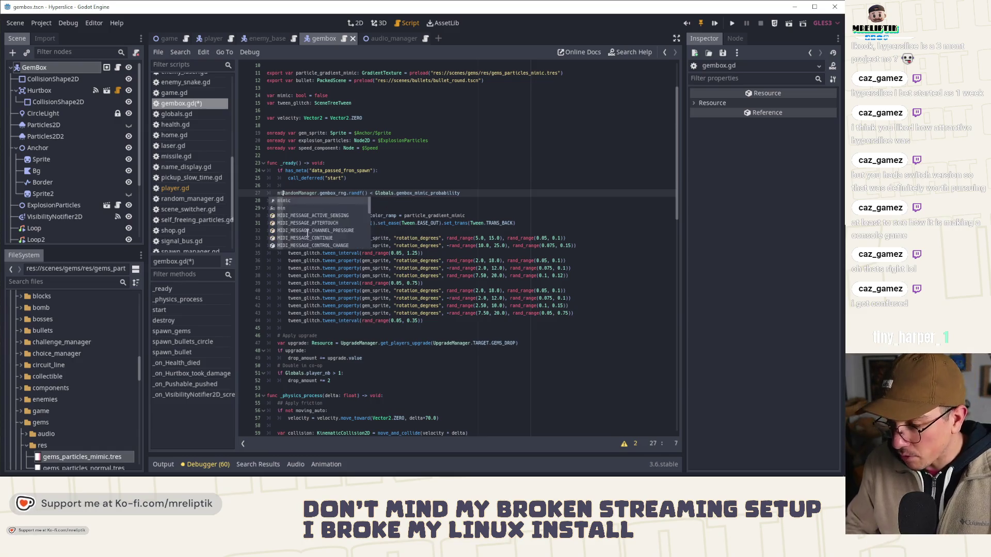
{"action": "key", "text": "BackSpace"}
{"action": "key", "text": "BackSpace"}
{"action": "key", "text": "BackSpace"}
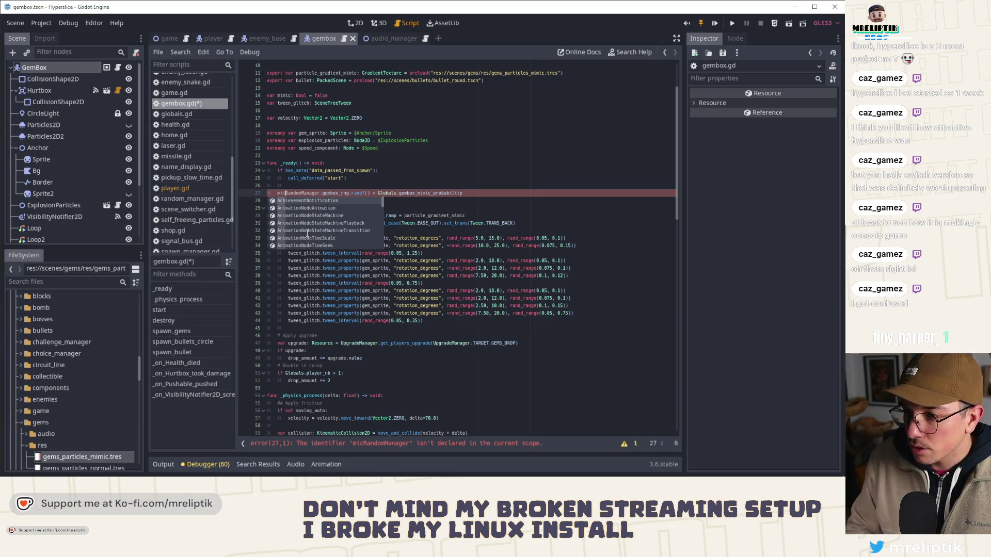
{"action": "type", "text": "mimic ="}
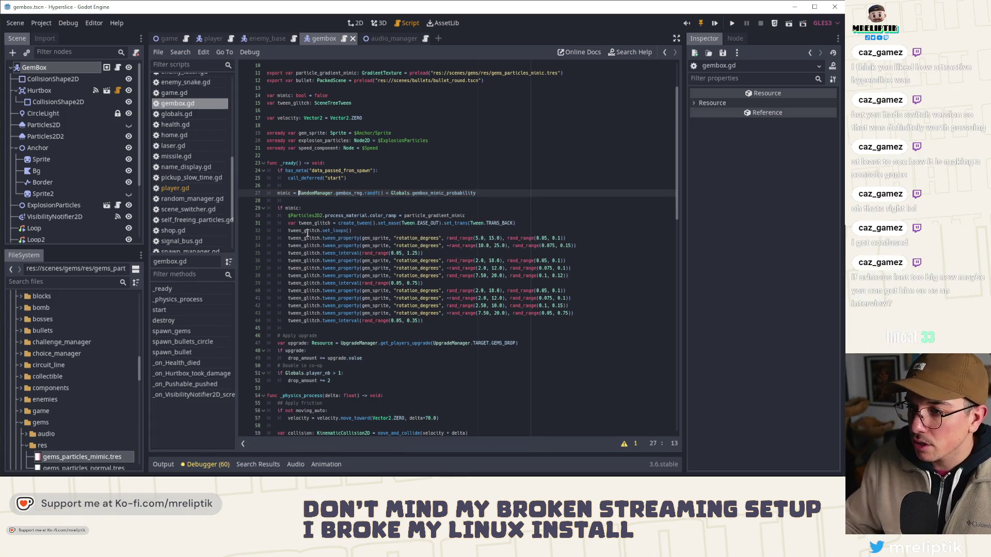
- Select the gembox_mimic_probability name on line 27 and switch to globals.gd
{"action": "left_click", "coordinate": [422, 194]}
{"action": "double_click", "coordinate": [422, 194]}
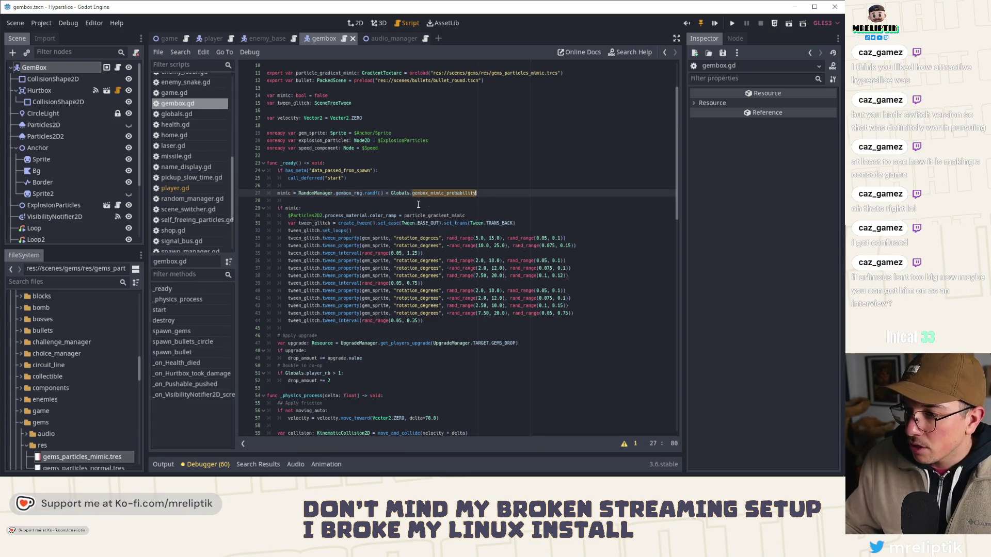
{"action": "left_click", "coordinate": [405, 193], "text": "ctrl"}
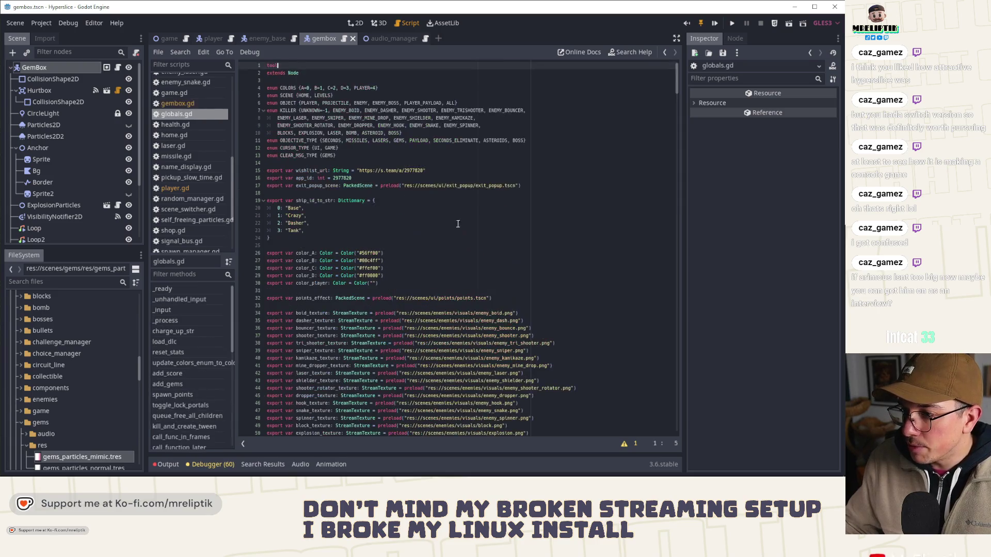
- Duplicate the gembox_probability_default line as gembox_mimic_probability_default and save
{"action": "scroll", "coordinate": [361, 258], "scroll_direction": "down", "scroll_amount": 10}
{"action": "scroll", "coordinate": [330, 289], "scroll_direction": "down", "scroll_amount": 15}
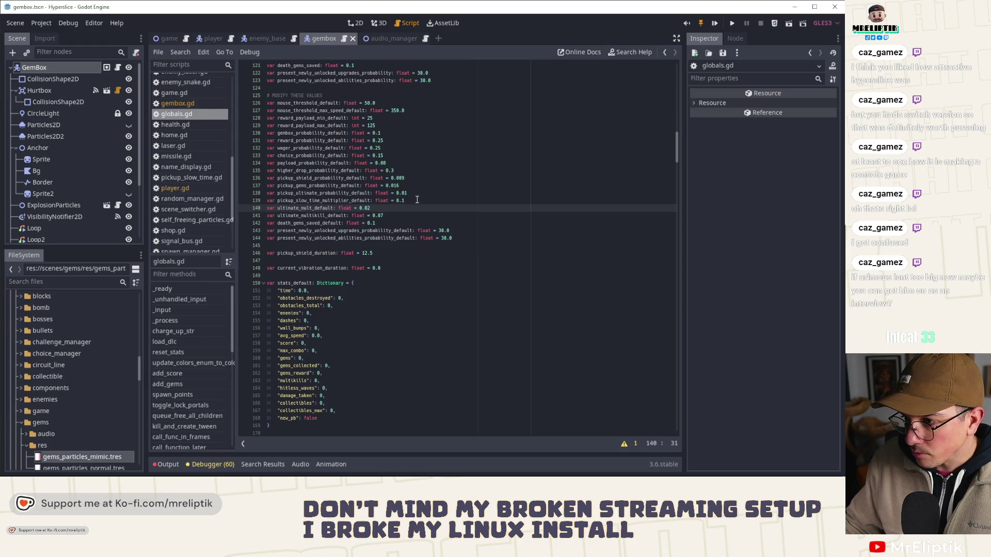
{"action": "left_click", "coordinate": [472, 238]}
{"action": "key", "text": "ctrl+d"}
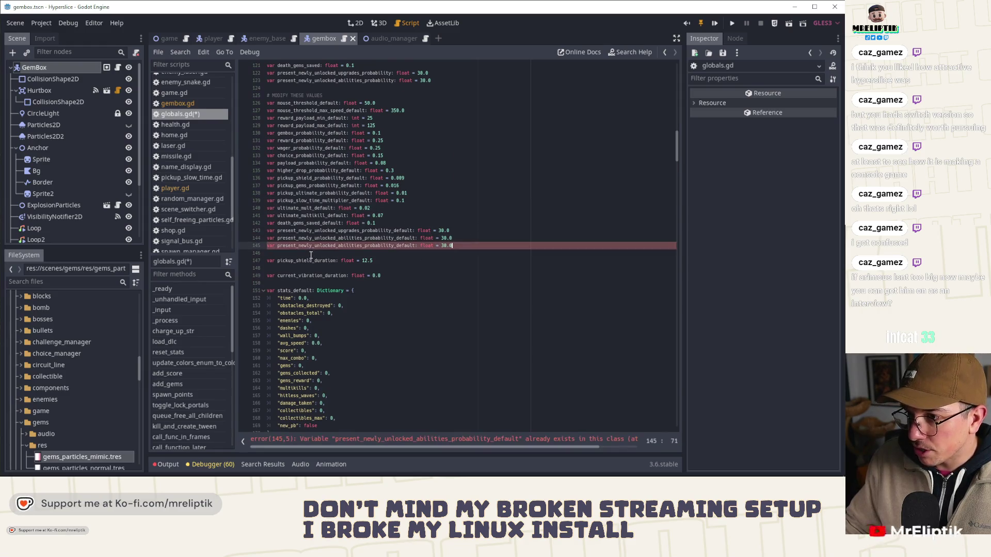
{"action": "key", "text": "ctrl+z"}
{"action": "left_click", "coordinate": [385, 132]}
{"action": "key", "text": "ctrl+d"}
{"action": "double_click", "coordinate": [309, 140]}
{"action": "type", "text": "gembox_mimic_probability"}
{"action": "key", "text": "ctrl+s"}
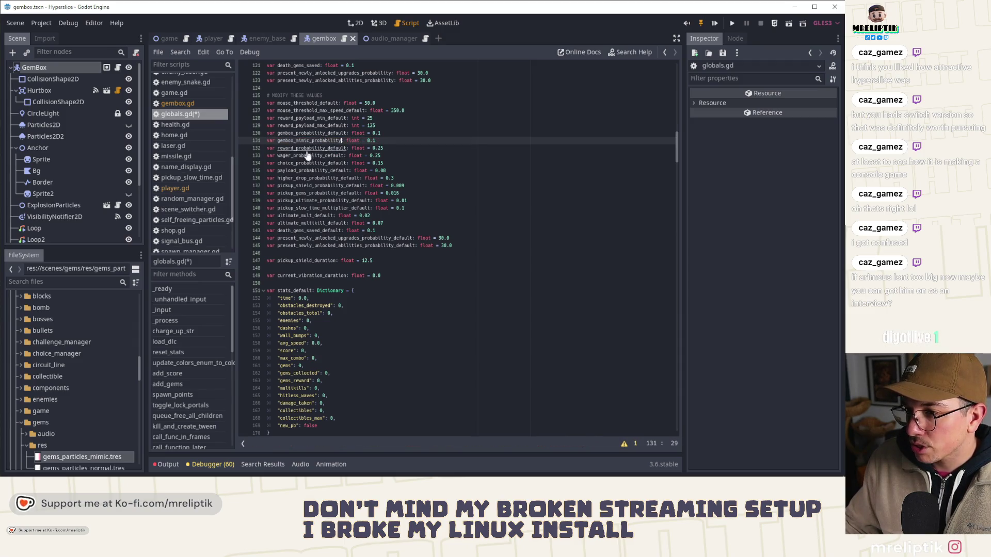
{"action": "type", "text": "_default"}
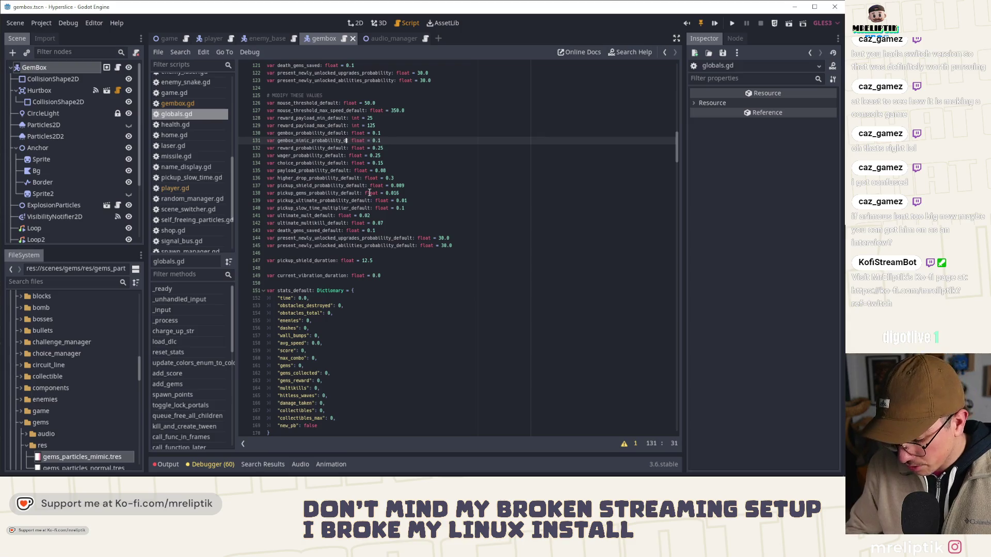
{"action": "key", "text": "ctrl+s"}
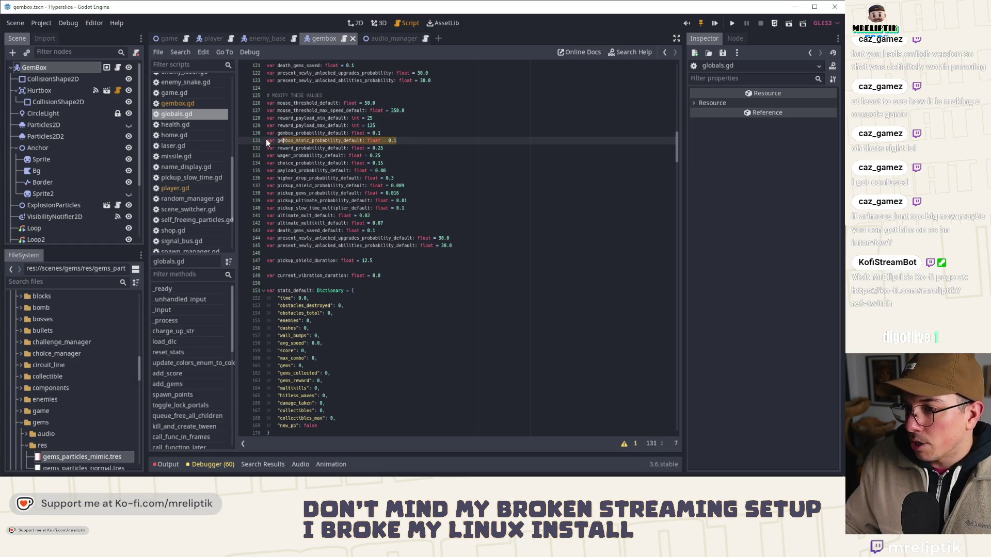
- Paste a copy of the mimic declaration below gembox_probability on line 109 and save
{"action": "double_click", "coordinate": [298, 134]}
{"action": "scroll", "coordinate": [298, 134], "scroll_direction": "up", "scroll_amount": 6}
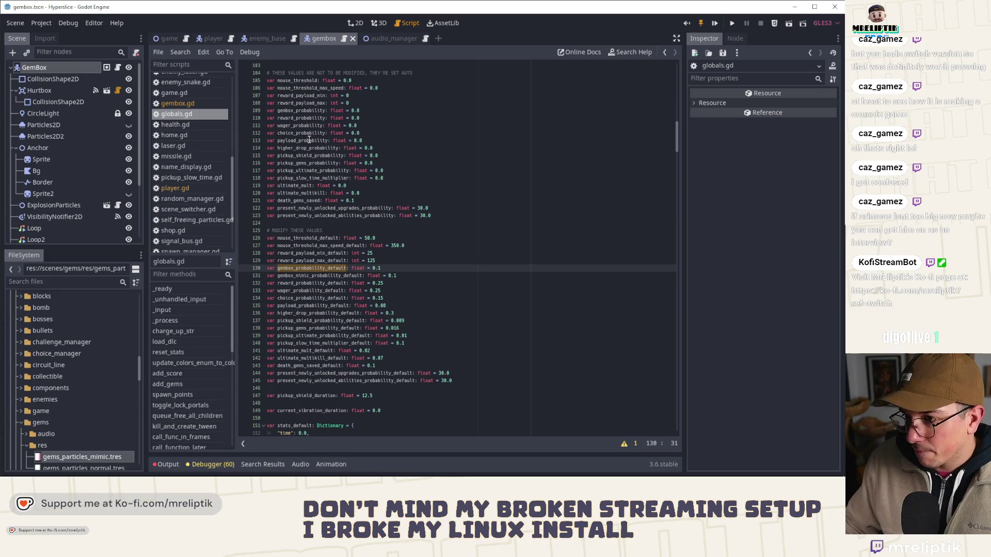
{"action": "double_click", "coordinate": [302, 111]}
{"action": "key", "text": "End"}
{"action": "key", "text": "Return"}
{"action": "type", "text": "var gembox_mimic_probability_default: float = 0.1"}
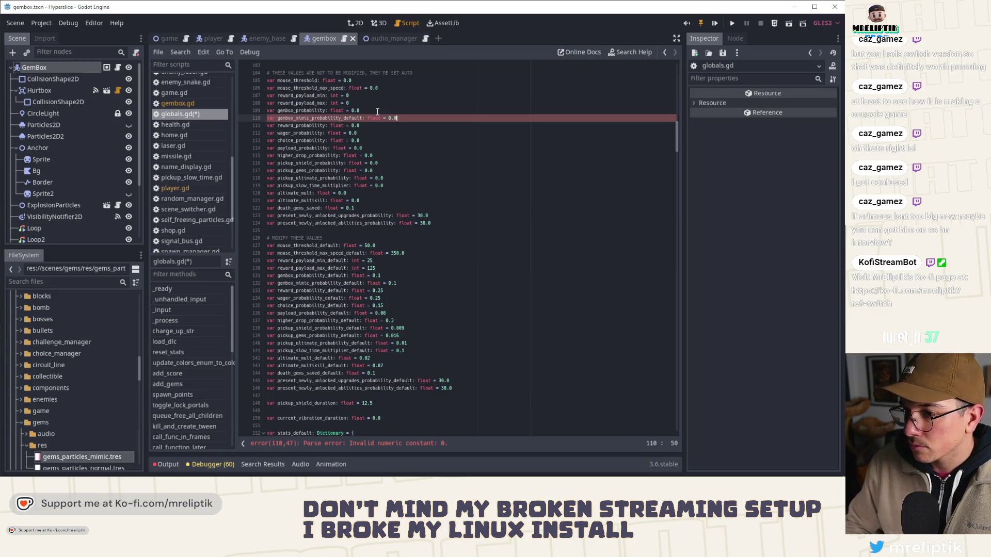
{"action": "key", "text": "ctrl+s"}
- Trim _default from line 110's name, set the mimic default to 0.05, then search gembox_probability_default
{"action": "left_click", "coordinate": [359, 119]}
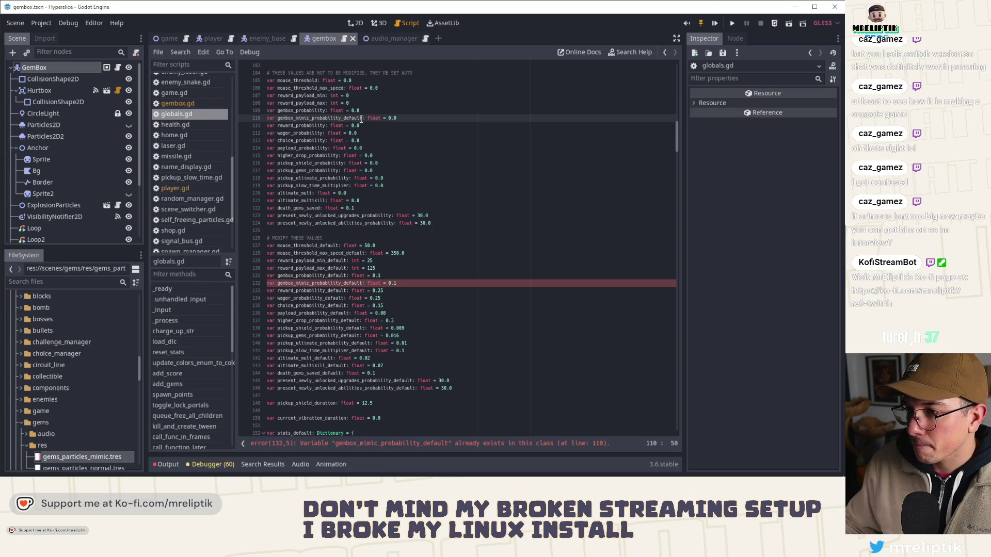
{"action": "key", "text": "Delete"}
{"action": "key", "text": "BackSpace"}
{"action": "key", "text": "BackSpace"}
{"action": "key", "text": "BackSpace"}
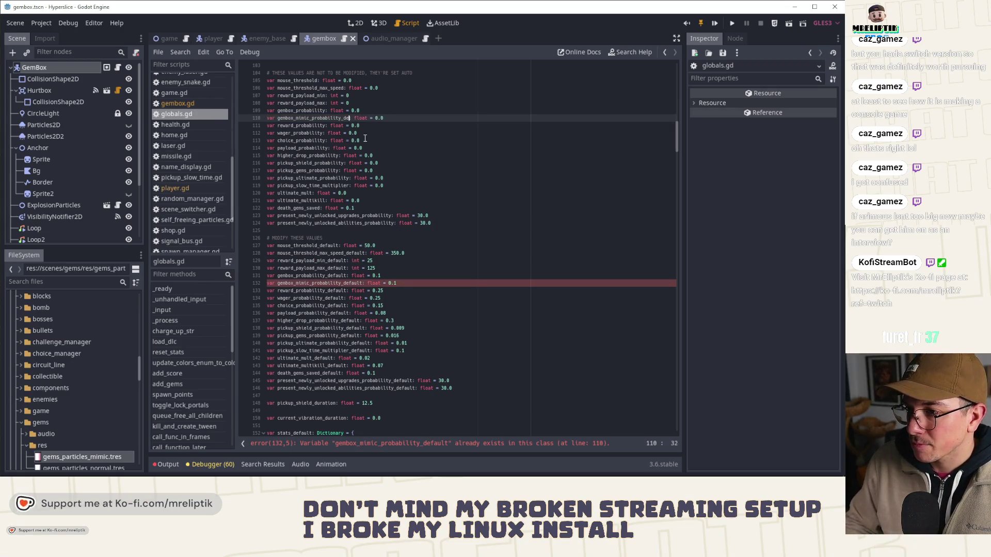
{"action": "left_click", "coordinate": [429, 283]}
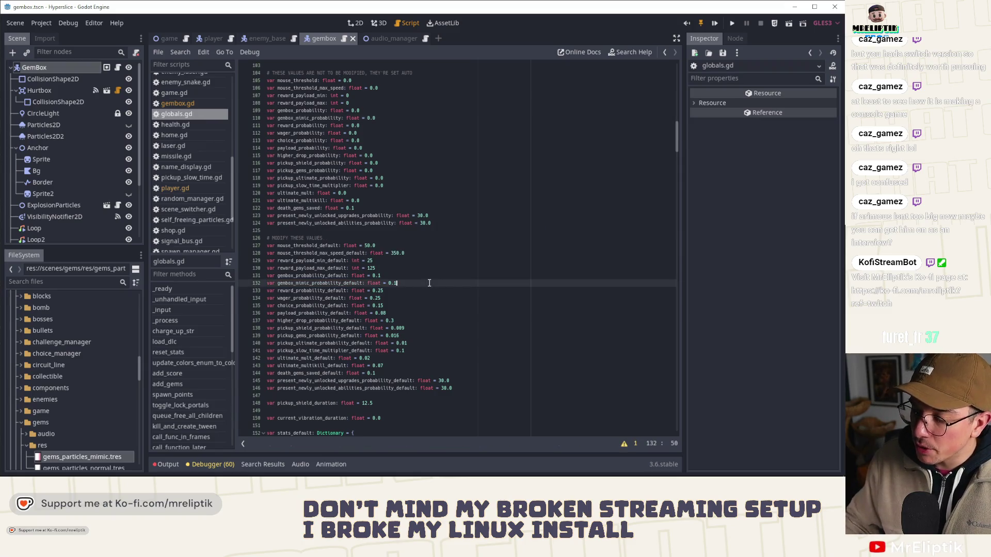
{"action": "type", "text": "05"}
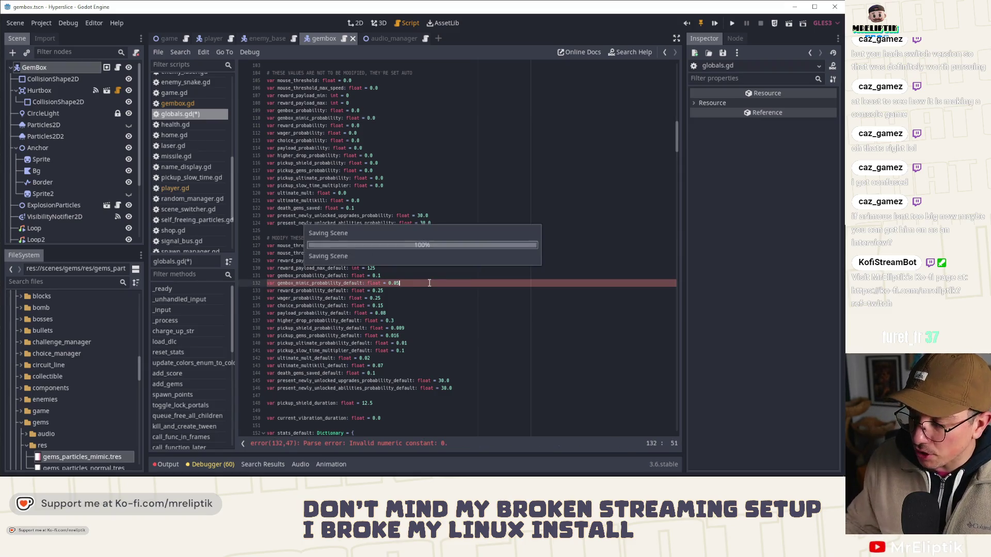
{"action": "double_click", "coordinate": [325, 283]}
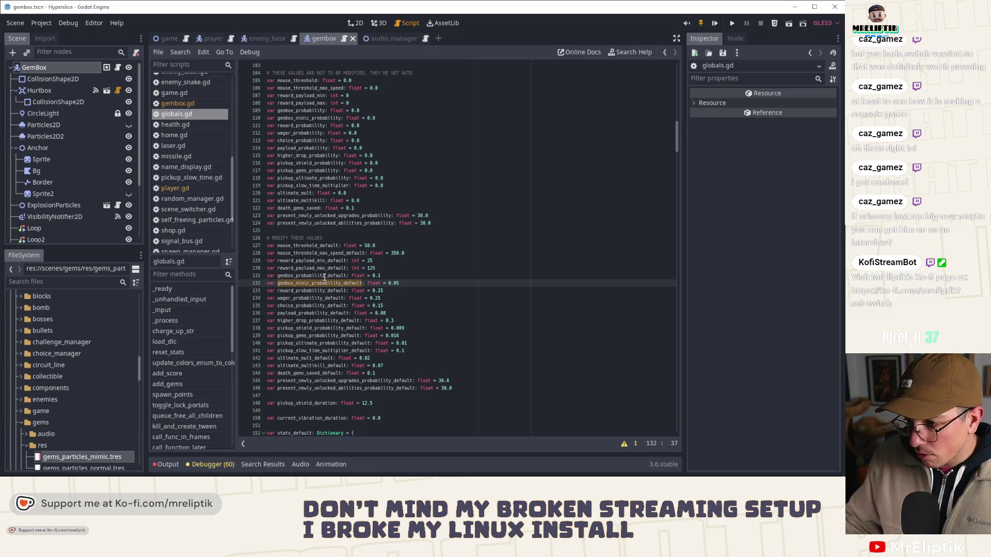
{"action": "double_click", "coordinate": [325, 276]}
{"action": "key", "text": "ctrl+f"}
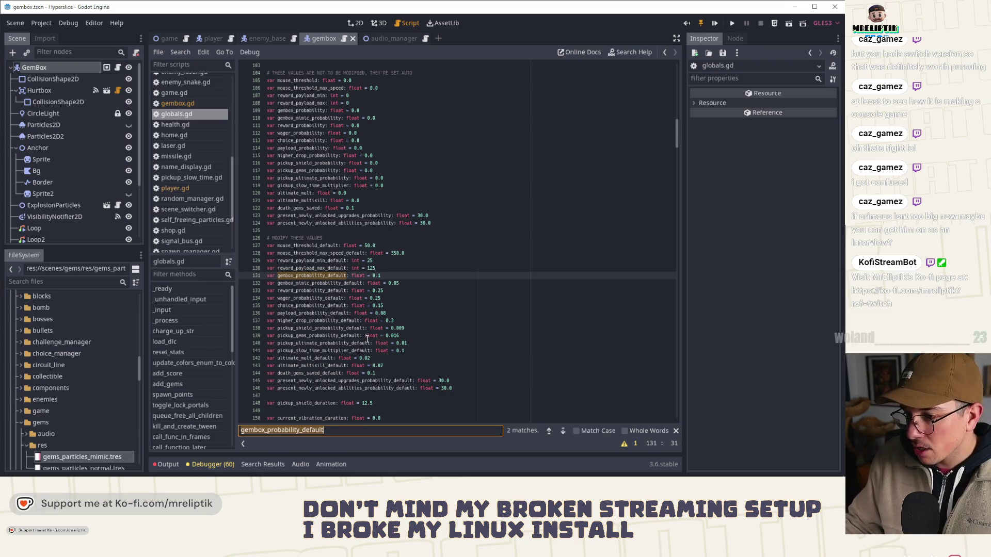
- Add 'gembox_mimic_probability = gembox_mimic_probability_default' in on_game_started, save, and switch to VS Code
{"action": "left_click", "coordinate": [562, 431]}
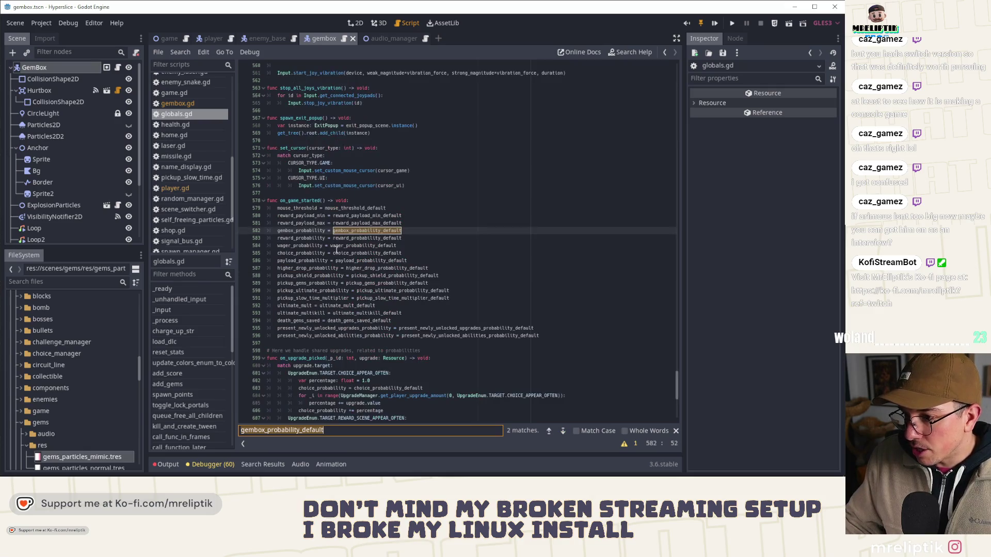
{"action": "left_click", "coordinate": [403, 232]}
{"action": "key", "text": "ctrl+d"}
{"action": "left_click", "coordinate": [358, 239]}
{"action": "type", "text": "mimic_probability_default"}
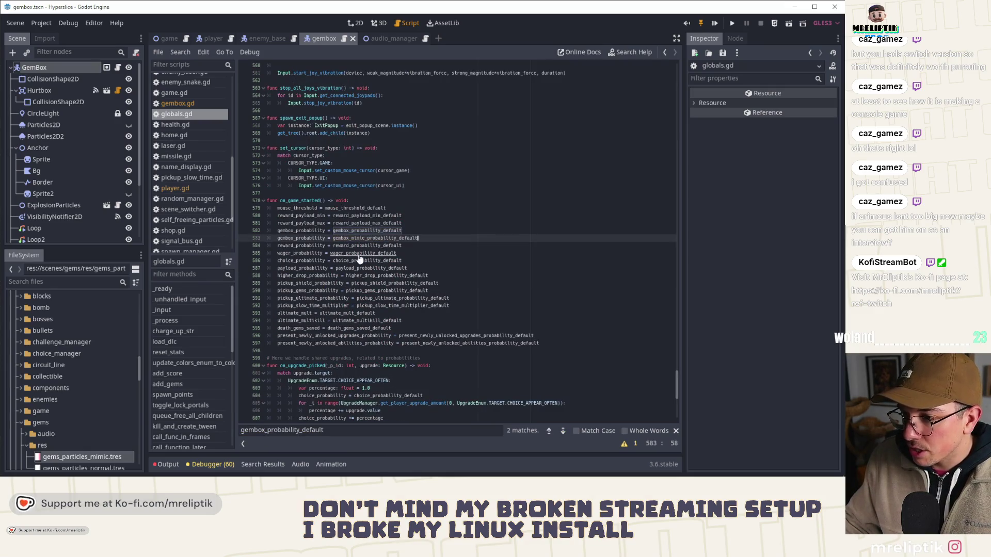
{"action": "double_click", "coordinate": [325, 238]}
{"action": "left_click", "coordinate": [325, 239]}
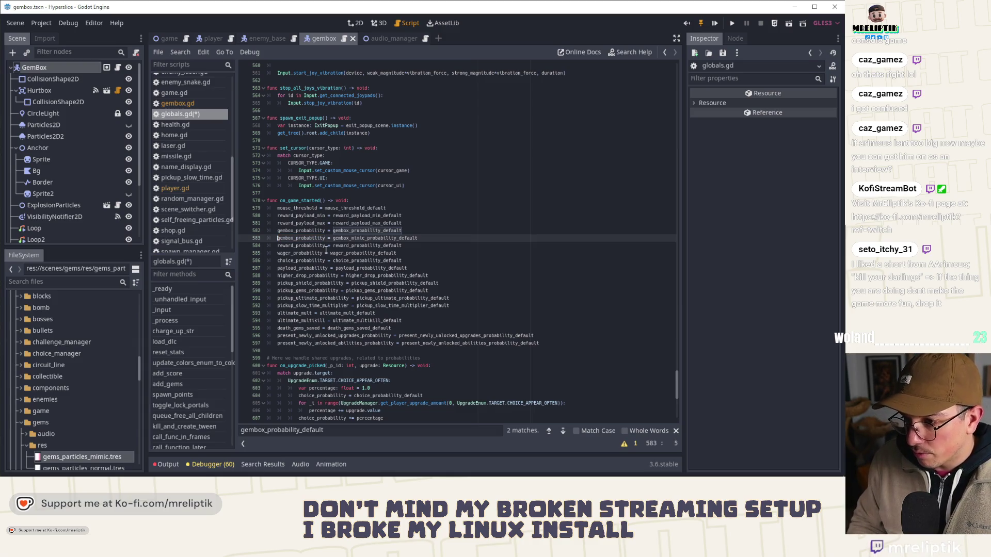
{"action": "key", "text": "Left"}
{"action": "key", "text": "Left"}
{"action": "key", "text": "Left"}
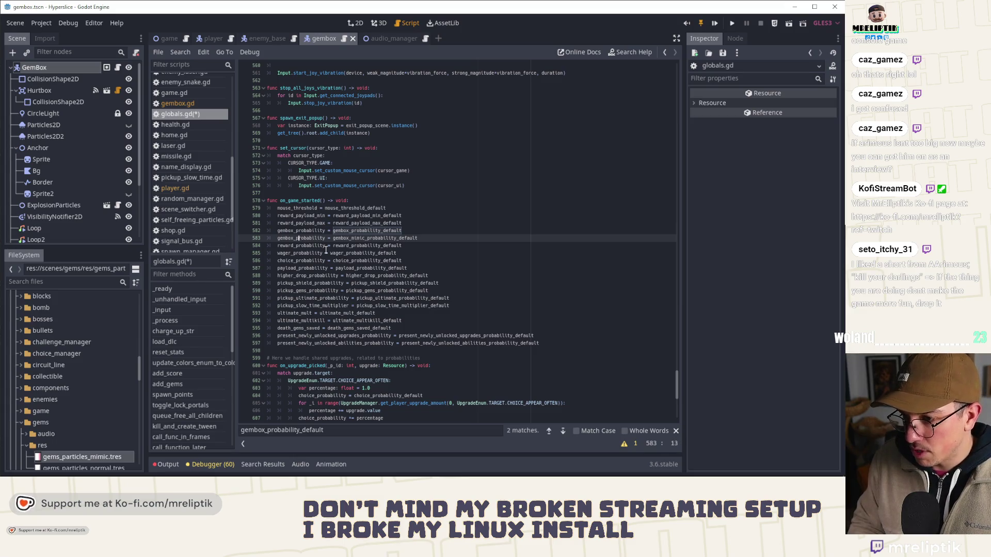
{"action": "type", "text": "mimic_"}
{"action": "key", "text": "ctrl+s"}
{"action": "key", "text": "Up"}
{"action": "key", "text": "Up"}
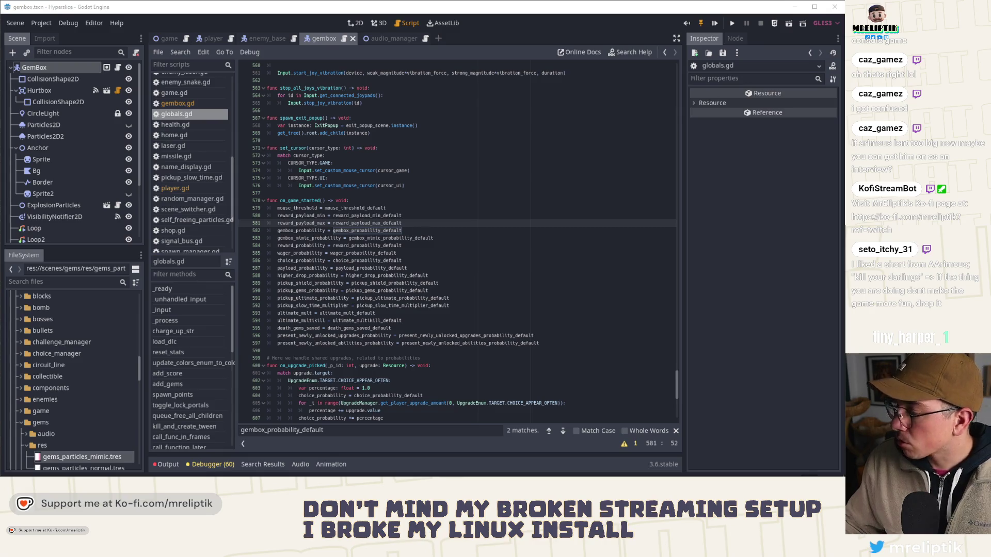
{"action": "key", "text": "alt+Tab"}
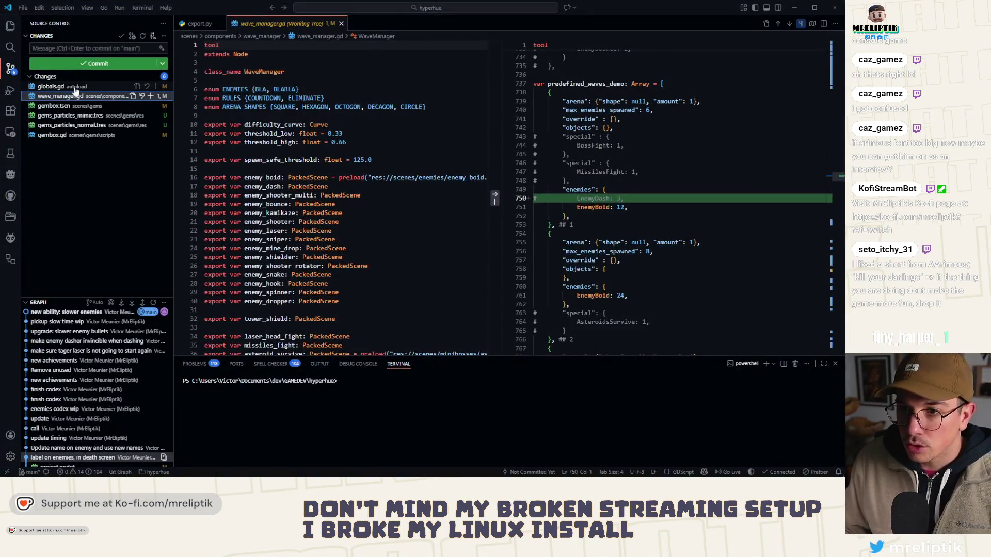
- Review the globals.gd and gembox.gd diffs and stage everything except wave_manager.gd
{"action": "left_click", "coordinate": [75, 87]}
{"action": "left_click", "coordinate": [72, 134]}
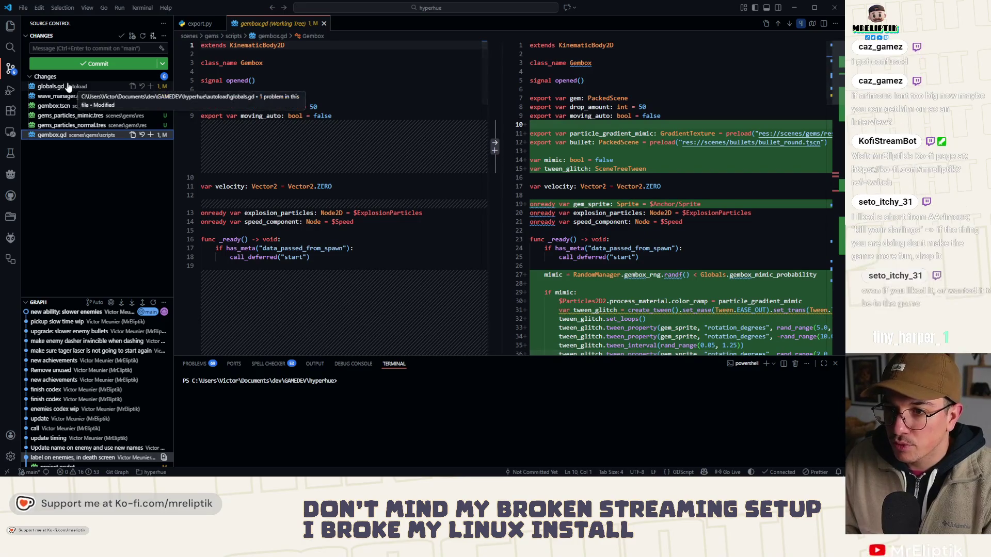
{"action": "left_click", "coordinate": [151, 77]}
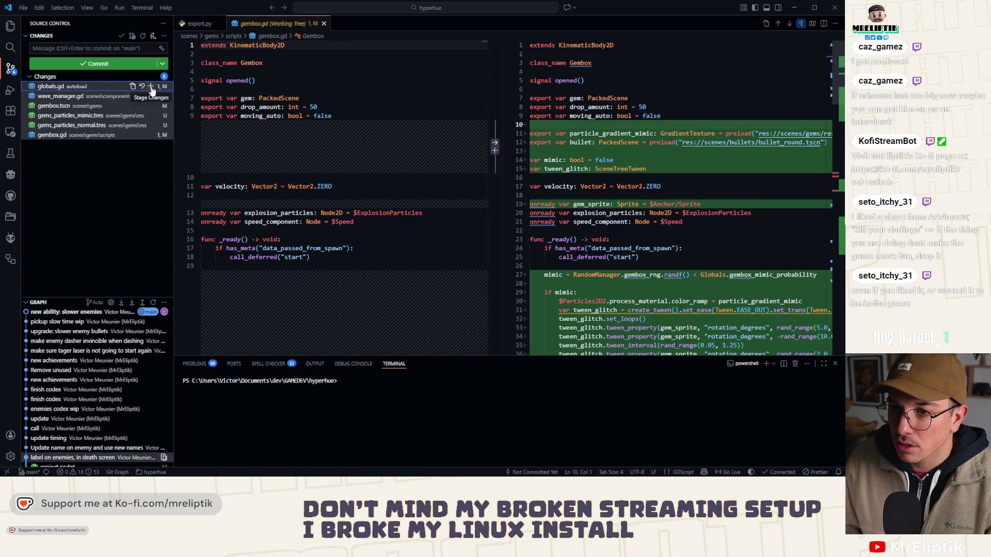
{"action": "left_click", "coordinate": [110, 97]}
{"action": "left_click", "coordinate": [151, 96]}
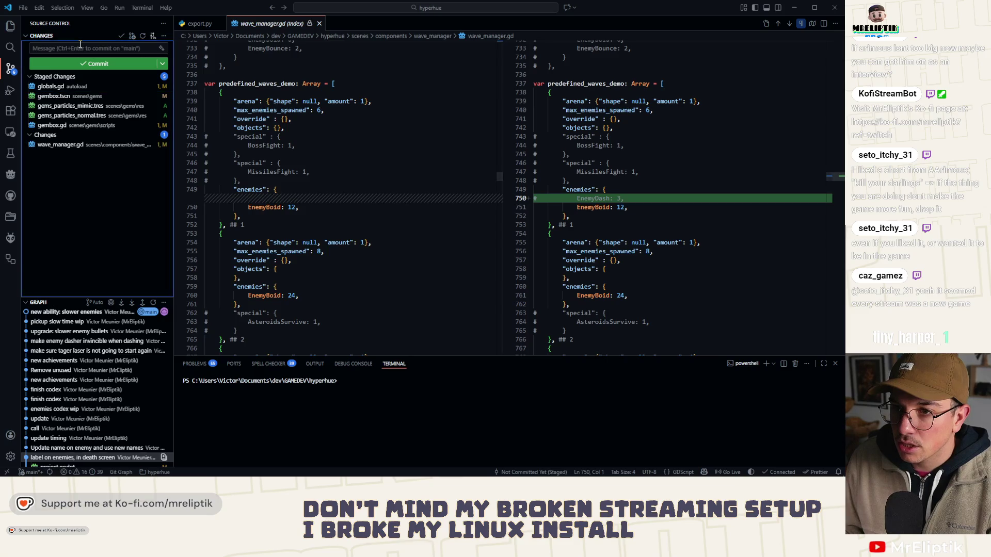
- Commit the staged files as 'gembox mimic' and push the commit
{"action": "left_click", "coordinate": [80, 48]}
{"action": "type", "text": "gembox mimic"}
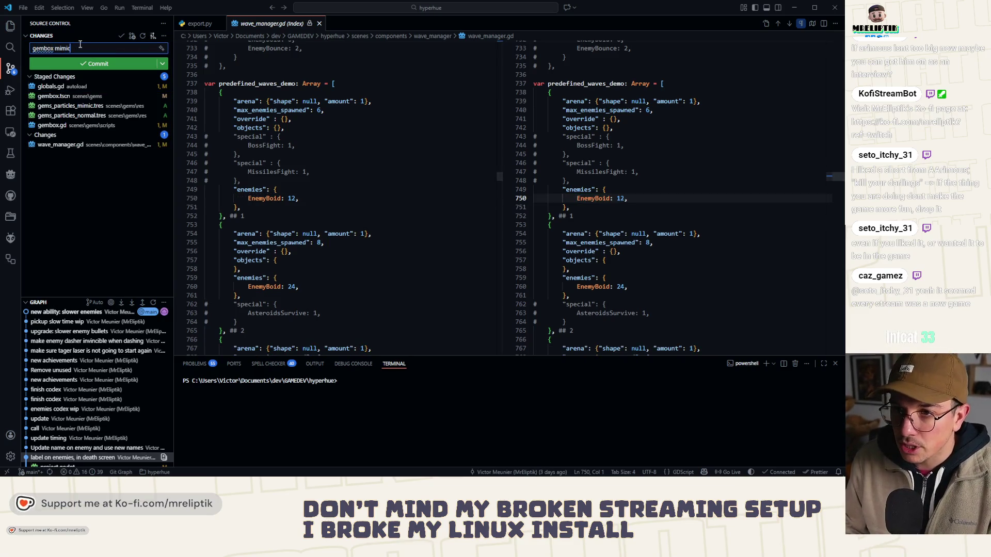
{"action": "key", "text": "ctrl+Return"}
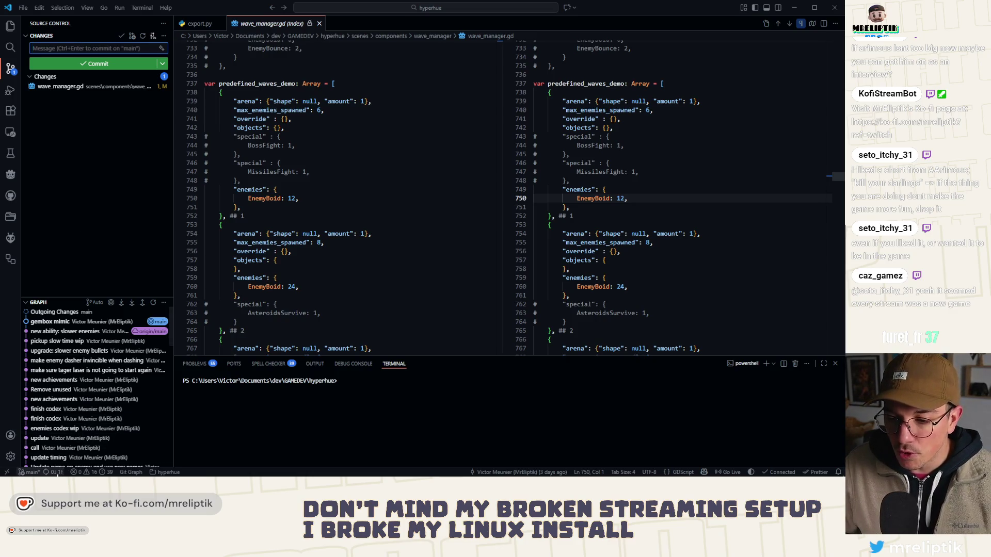
{"action": "left_click", "coordinate": [80, 183]}
{"action": "left_click", "coordinate": [83, 183]}
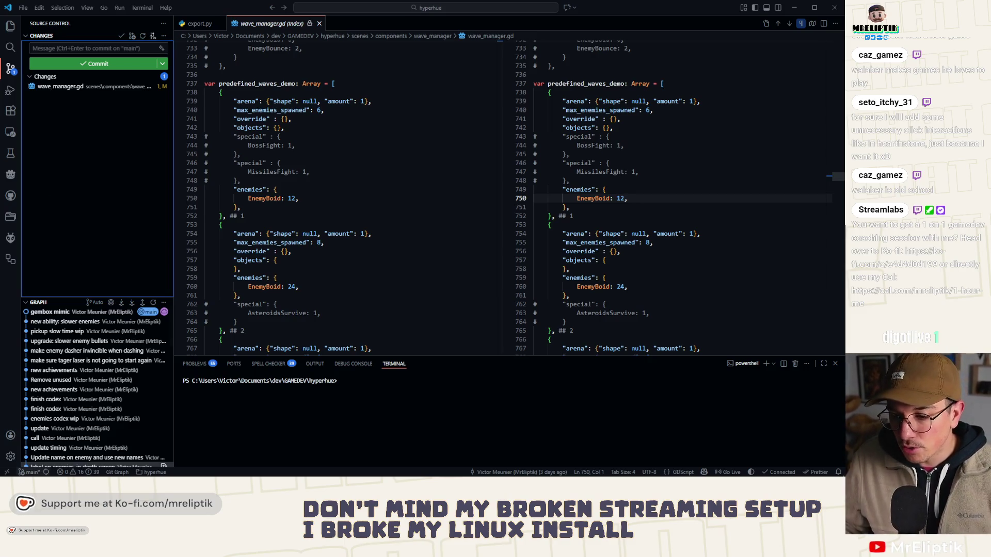
- Push the gembox mimic commit and close the wave_manager.gd comparison tab
{"action": "mouse_move", "coordinate": [67, 476]}
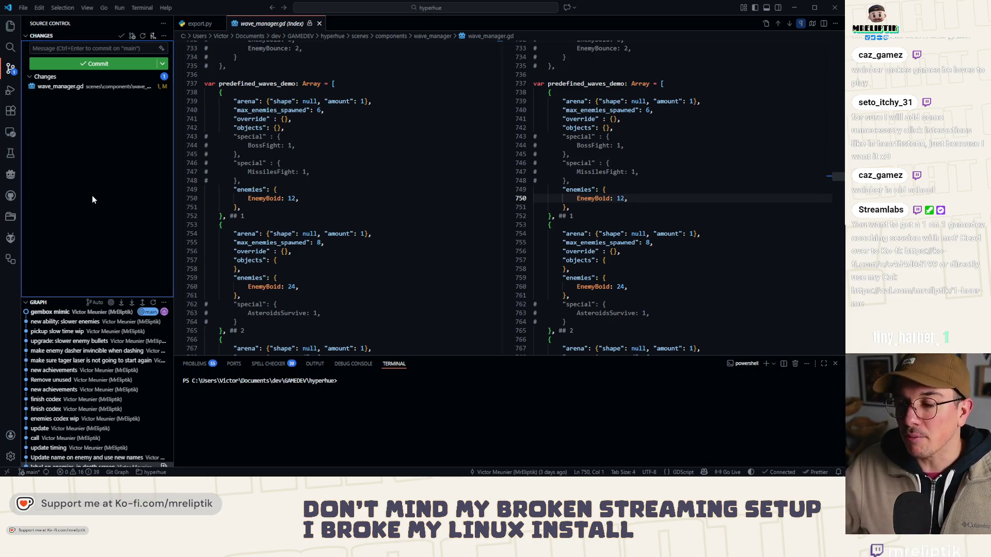
{"action": "middle_click", "coordinate": [266, 24]}
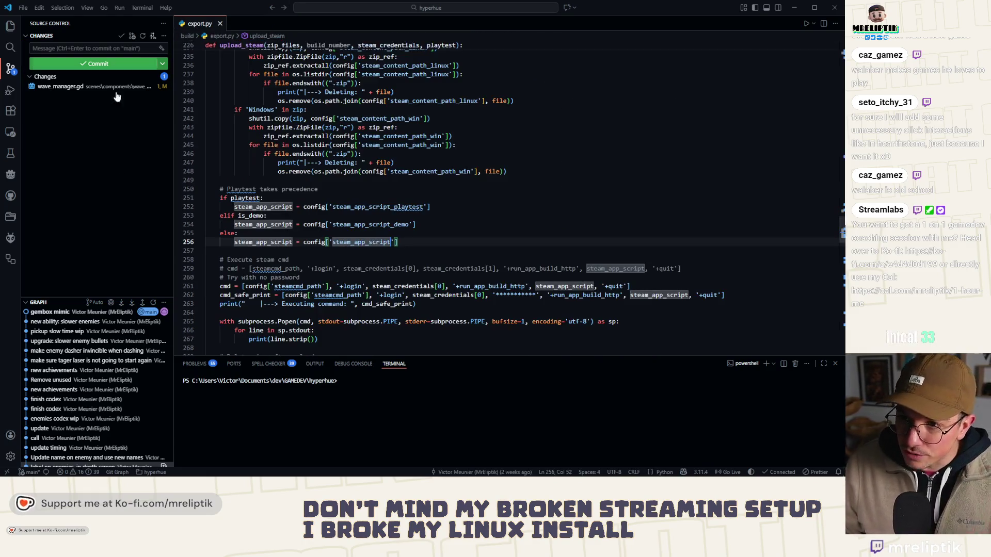
- Switch from VS Code back to the Godot editor showing globals.gd at on_game_started
{"action": "key", "text": "alt+Tab"}
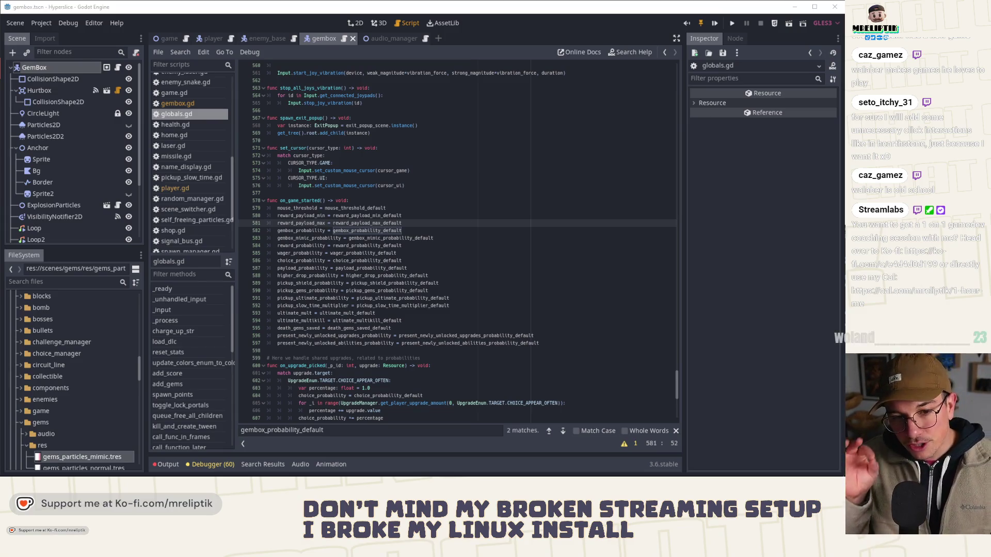
- Return to globals.gd from the browser and close the gembox_probability_default search bar
{"action": "left_click", "coordinate": [421, 238]}
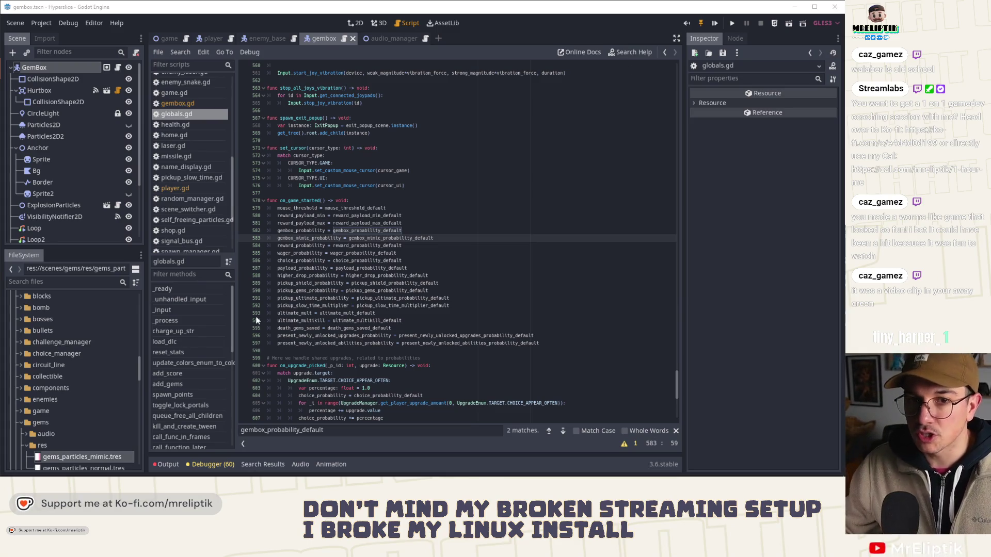
{"action": "mouse_move", "coordinate": [752, 477]}
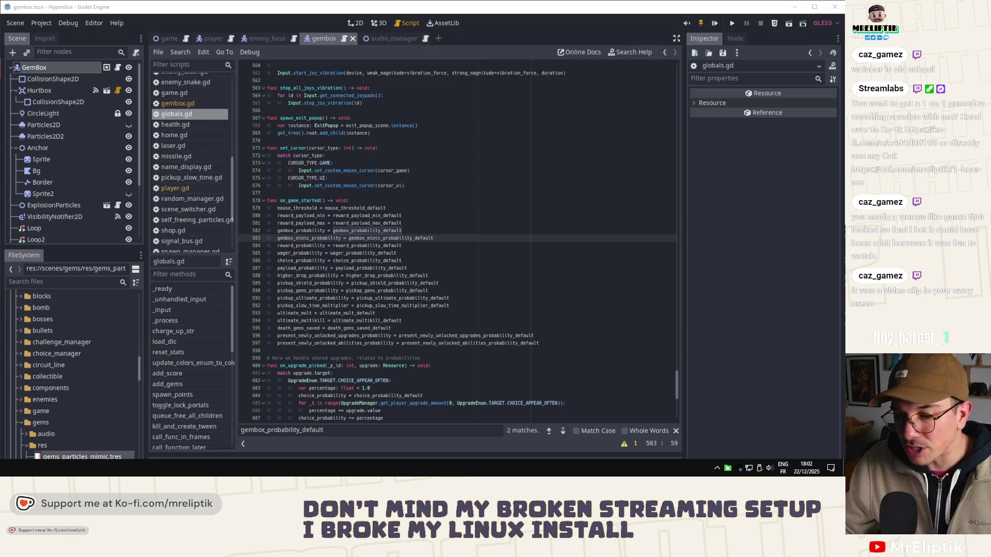
{"action": "key", "text": "alt+Tab"}
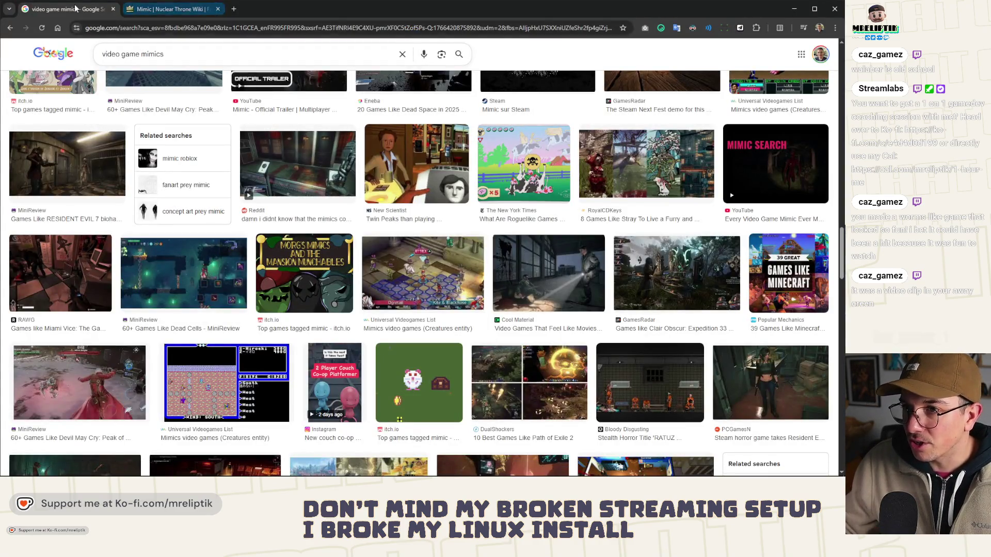
{"action": "left_click", "coordinate": [170, 9]}
{"action": "key", "text": "alt+Tab"}
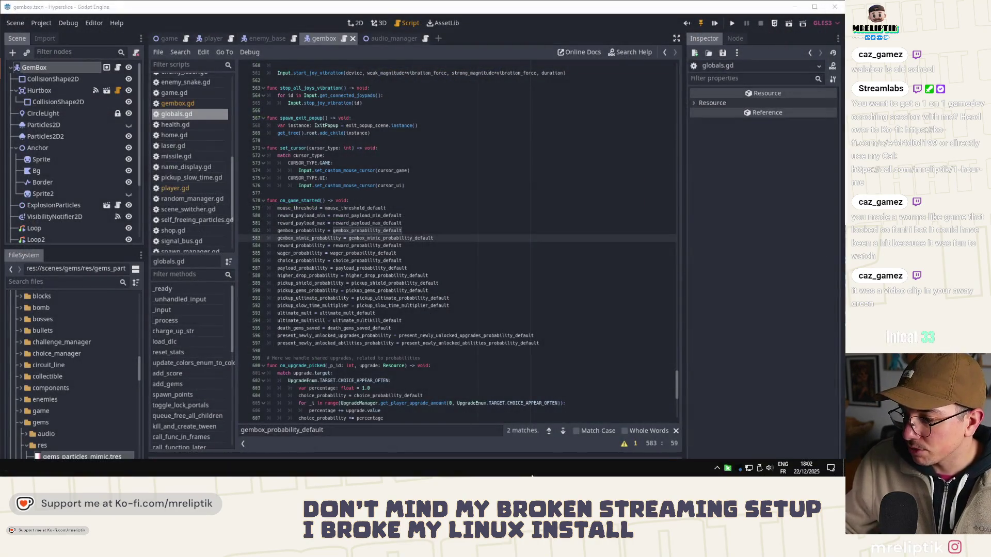
{"action": "left_click", "coordinate": [516, 276]}
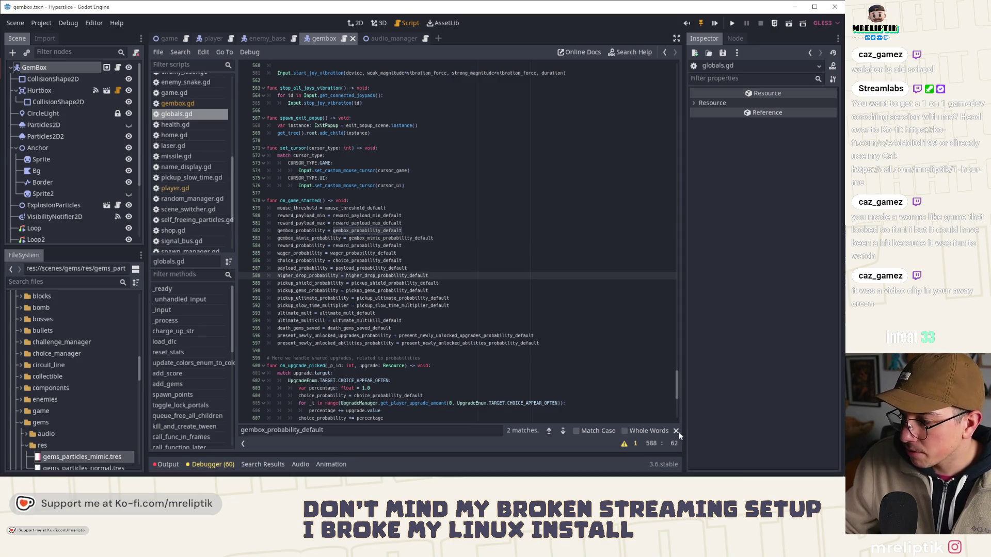
{"action": "key", "text": "Escape"}
{"action": "scroll", "coordinate": [572, 330], "scroll_direction": "down", "scroll_amount": 4}
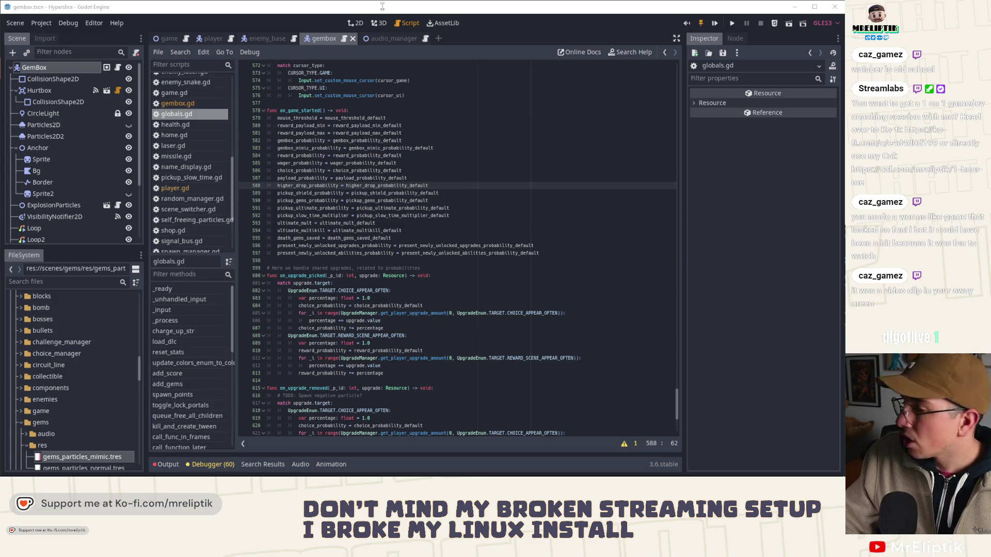
- Quit Godot, launch Space Rock Breaker Demo from Steam, and maximize the VS Code window
{"action": "left_click", "coordinate": [835, 8]}
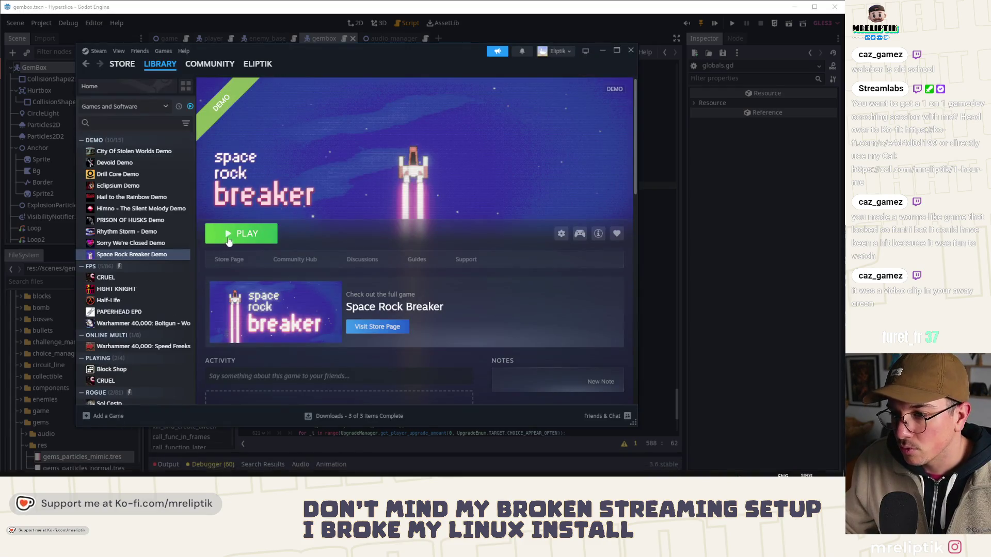
{"action": "left_click", "coordinate": [241, 235]}
{"action": "key", "text": "alt+Tab"}
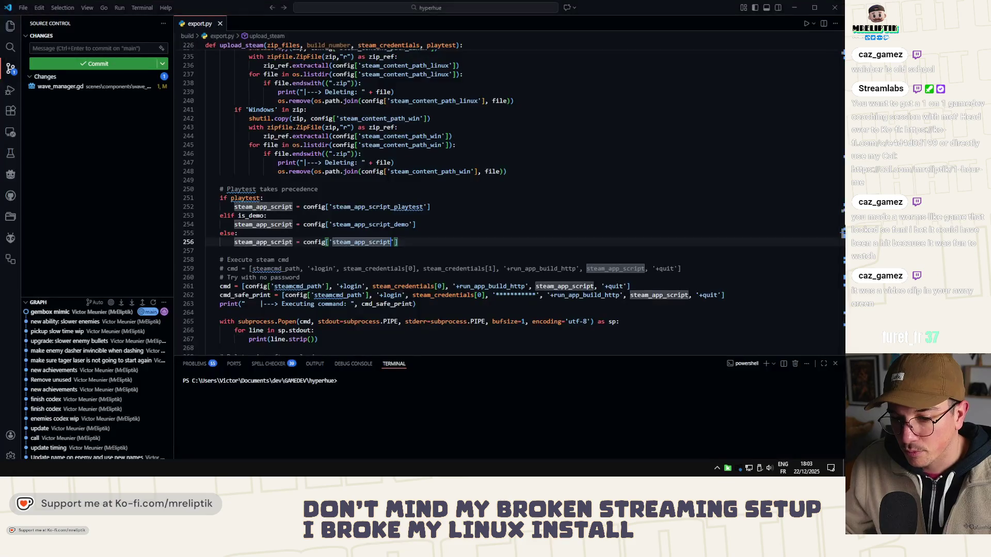
{"action": "left_click", "coordinate": [124, 153]}
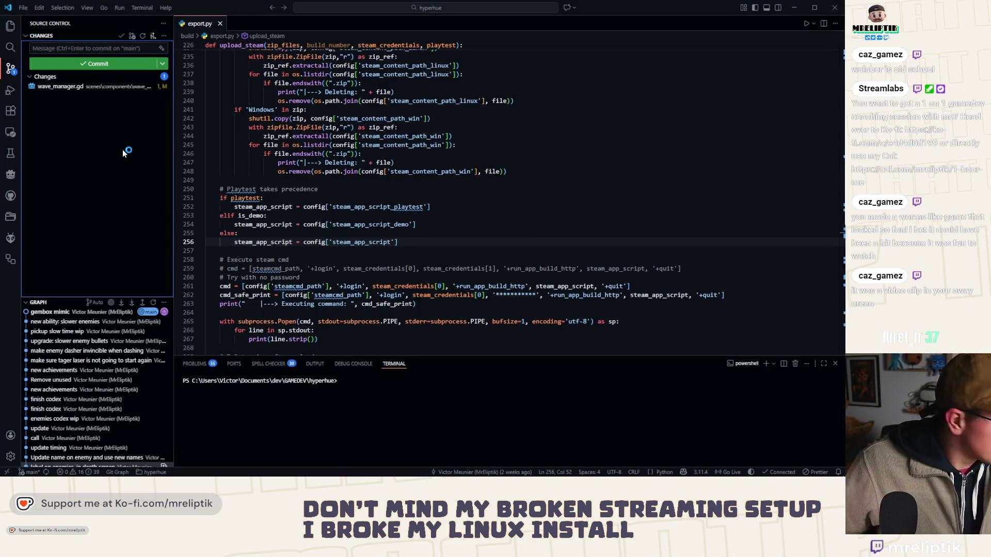
{"action": "left_click", "coordinate": [814, 7]}
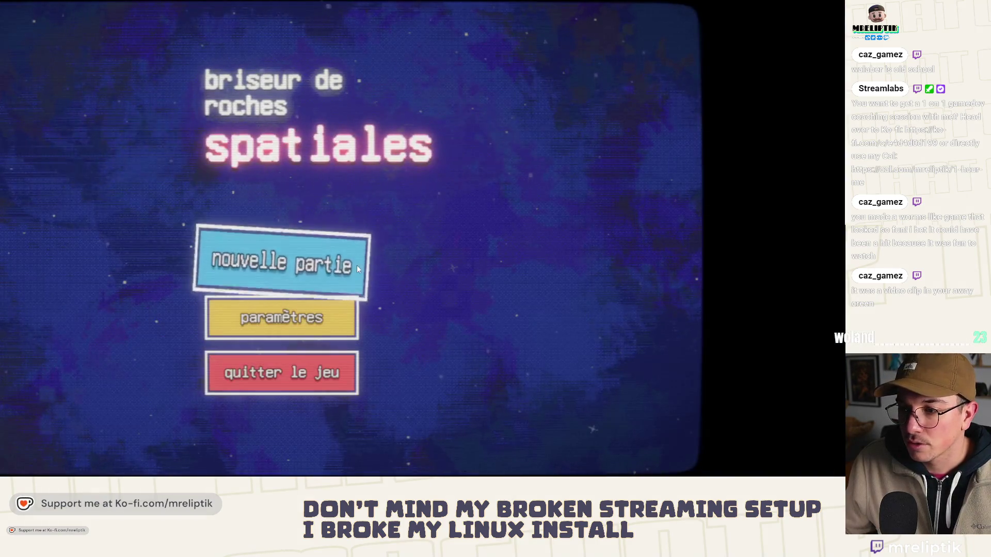
- Set the game language to English under paramètres and return to the title menu
{"action": "left_click", "coordinate": [281, 324]}
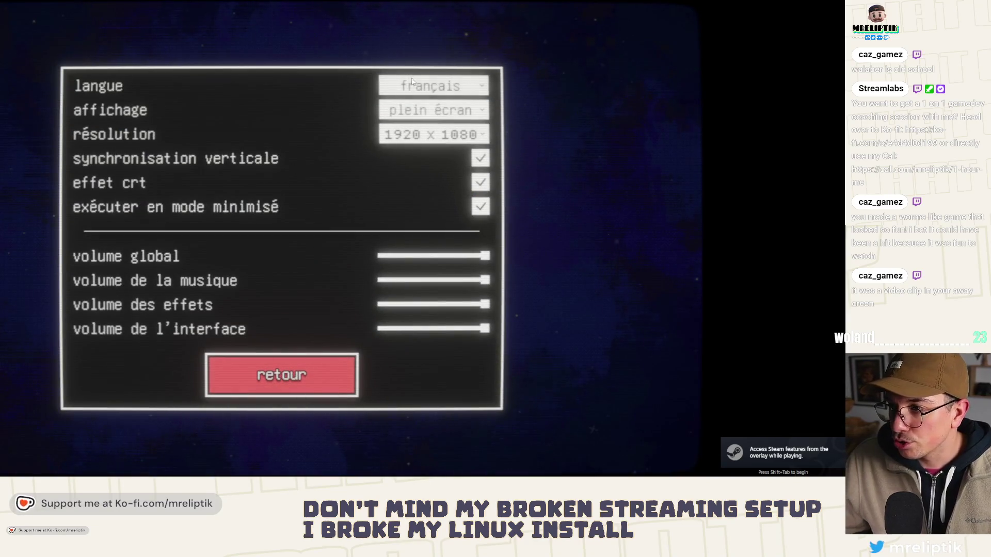
{"action": "left_click", "coordinate": [420, 87]}
{"action": "left_click", "coordinate": [413, 110]}
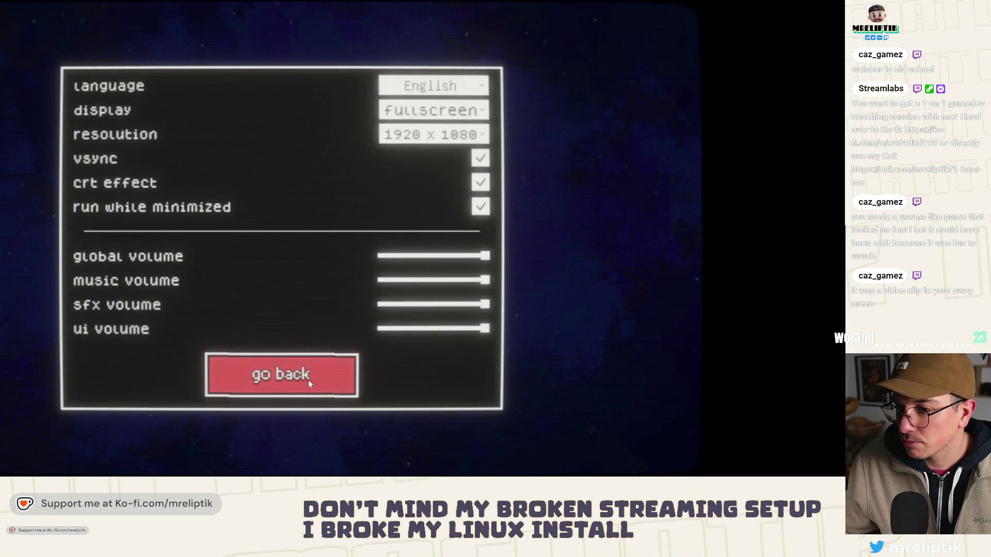
{"action": "left_click", "coordinate": [270, 371]}
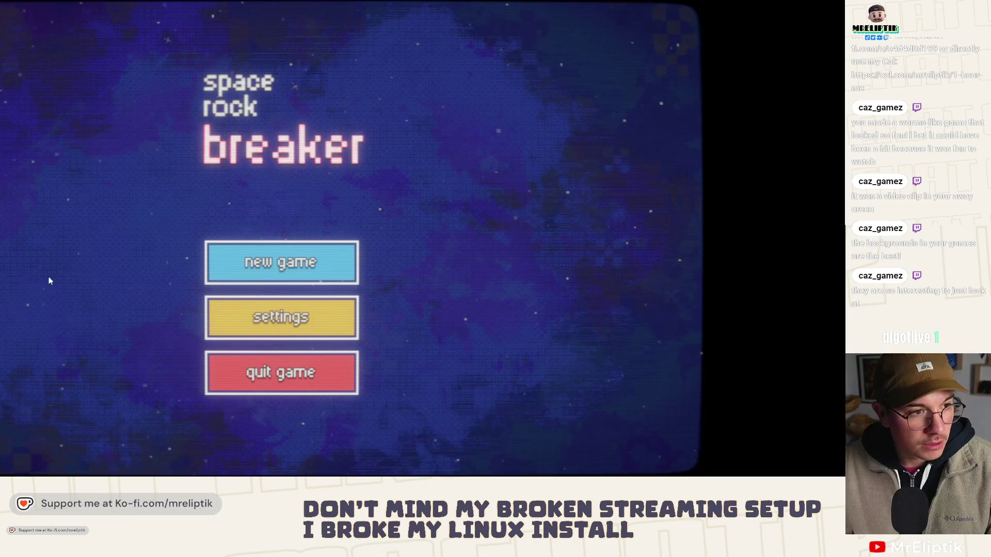
{"action": "key", "text": "alt+Tab"}
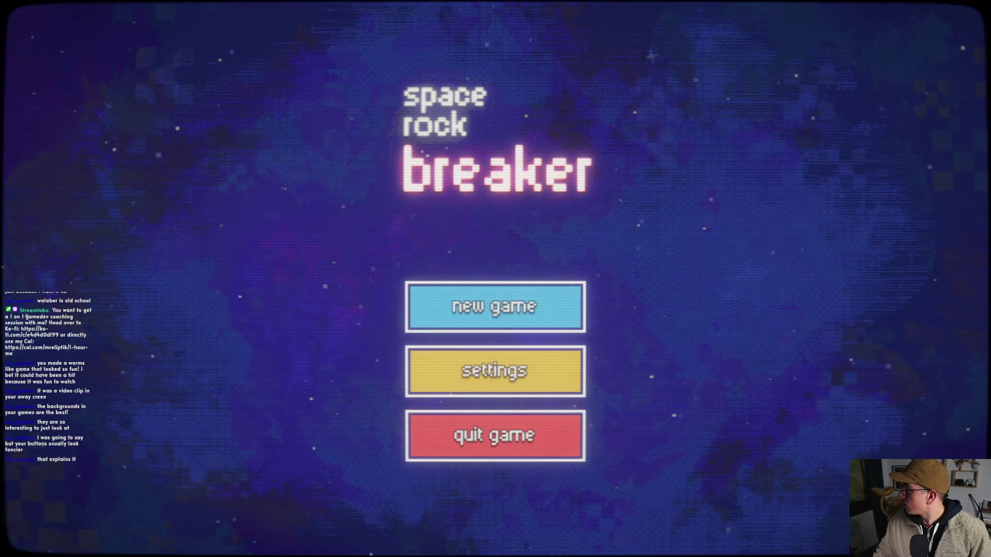
- Start a new expedition, fly right toward the asteroids, then recall the ship to base
{"action": "left_click", "coordinate": [495, 370]}
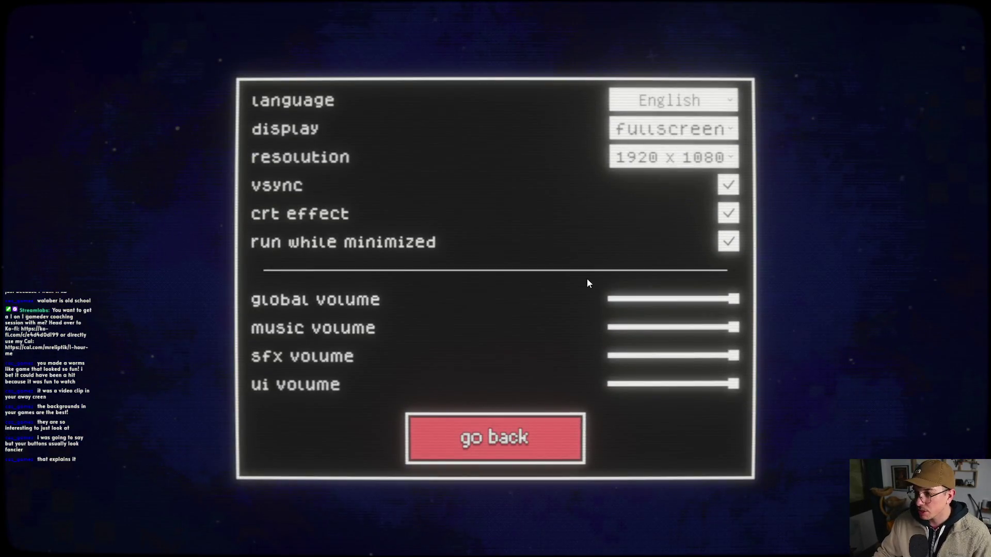
{"action": "left_click", "coordinate": [473, 438]}
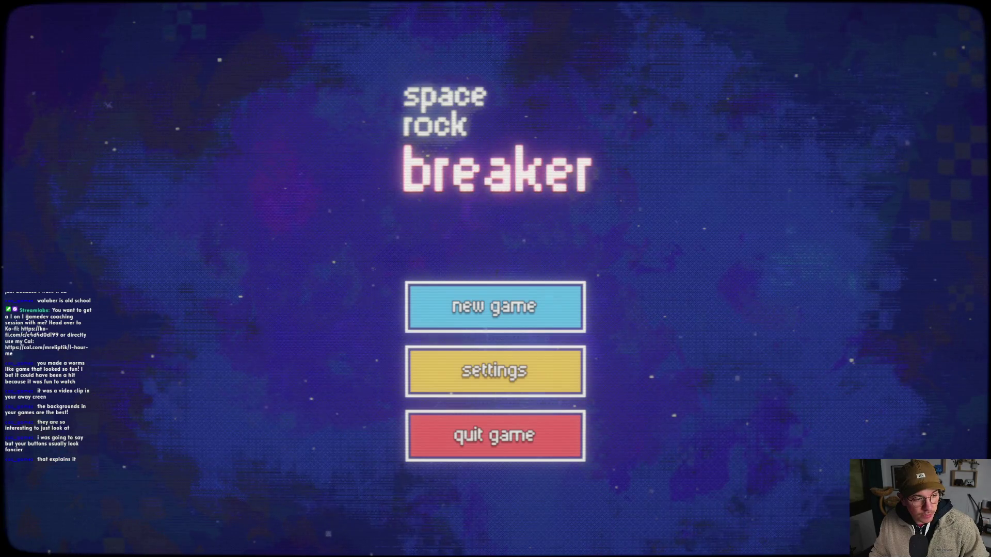
{"action": "left_click", "coordinate": [456, 320]}
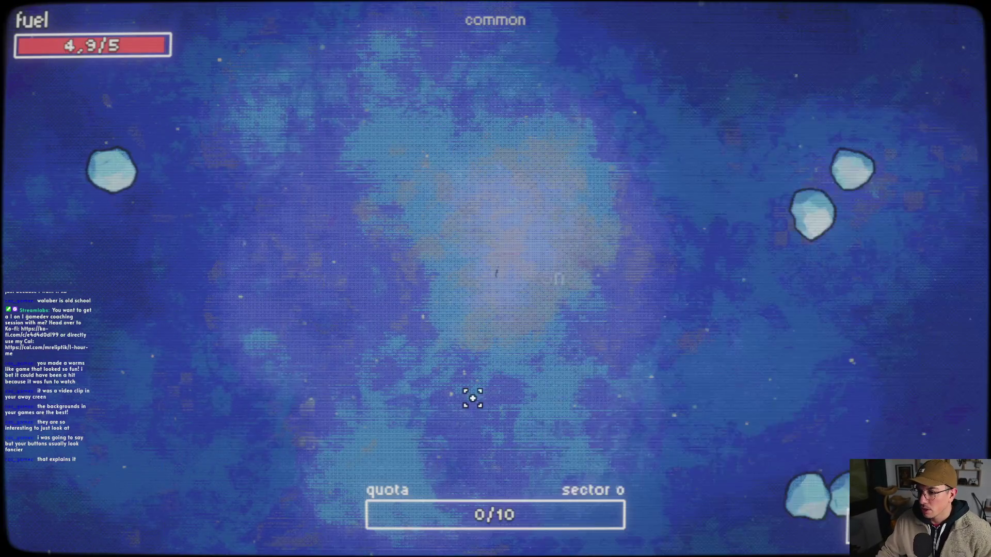
{"action": "mouse_move", "coordinate": [496, 351]}
{"action": "left_mouse_down"}
{"action": "mouse_move", "coordinate": [557, 294]}
{"action": "mouse_move", "coordinate": [703, 259]}
{"action": "mouse_move", "coordinate": [548, 194]}
{"action": "mouse_move", "coordinate": [753, 237]}
{"action": "mouse_move", "coordinate": [703, 290]}
{"action": "mouse_move", "coordinate": [736, 264]}
{"action": "mouse_move", "coordinate": [665, 231]}
{"action": "mouse_move", "coordinate": [640, 297]}
{"action": "mouse_move", "coordinate": [666, 326]}
{"action": "mouse_move", "coordinate": [737, 338]}
{"action": "mouse_move", "coordinate": [767, 232]}
{"action": "mouse_move", "coordinate": [628, 210]}
{"action": "mouse_move", "coordinate": [663, 299]}
{"action": "mouse_move", "coordinate": [761, 270]}
{"action": "mouse_move", "coordinate": [810, 230]}
{"action": "mouse_move", "coordinate": [810, 153]}
{"action": "mouse_move", "coordinate": [817, 193]}
{"action": "mouse_move", "coordinate": [679, 104]}
{"action": "mouse_move", "coordinate": [615, 115]}
{"action": "mouse_move", "coordinate": [595, 99]}
{"action": "mouse_move", "coordinate": [534, 120]}
{"action": "mouse_move", "coordinate": [552, 278]}
{"action": "left_mouse_up"}
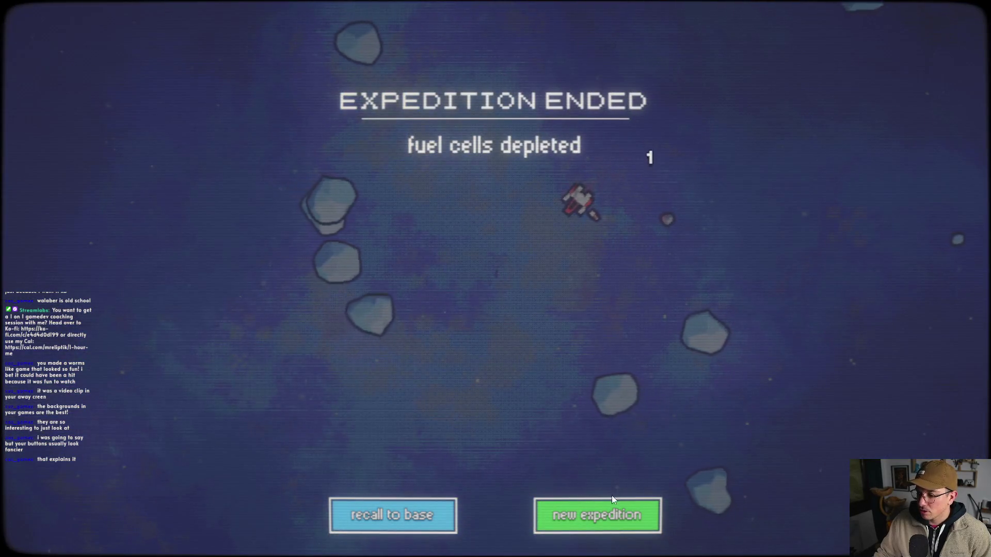
{"action": "left_click", "coordinate": [373, 519]}
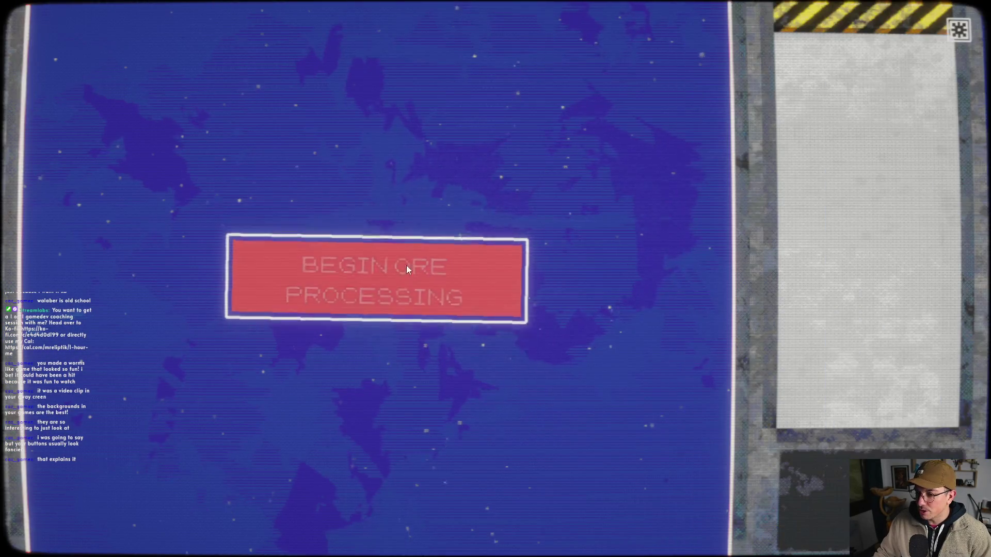
- Process the collected ore, check the skill tree, and launch a new expedition
{"action": "left_click", "coordinate": [407, 265]}
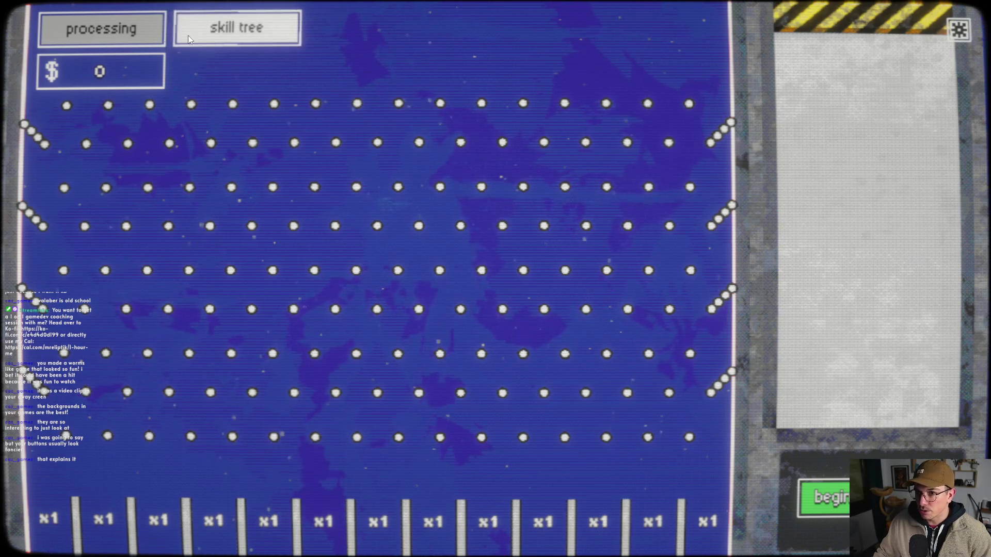
{"action": "left_click", "coordinate": [261, 31]}
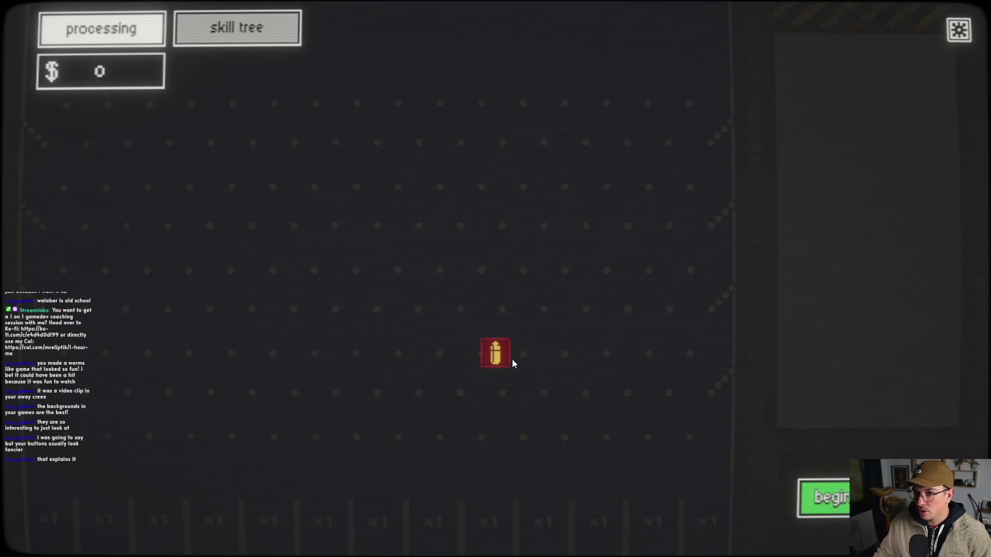
{"action": "left_click", "coordinate": [822, 497]}
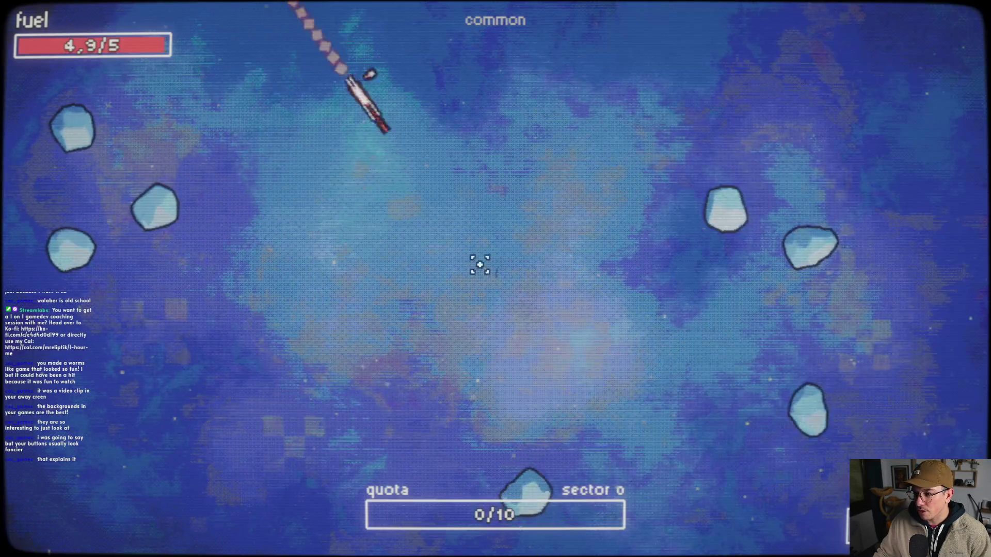
- Shoot apart the nearby asteroid and the pink asteroid to collect ore toward the 2/10 quota
{"action": "left_click", "coordinate": [657, 230]}
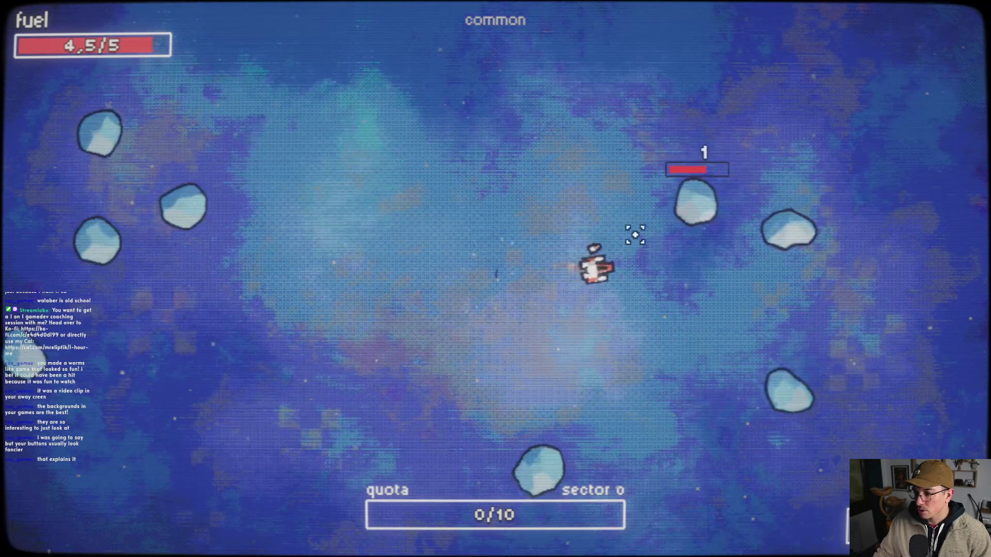
{"action": "left_click", "coordinate": [635, 235]}
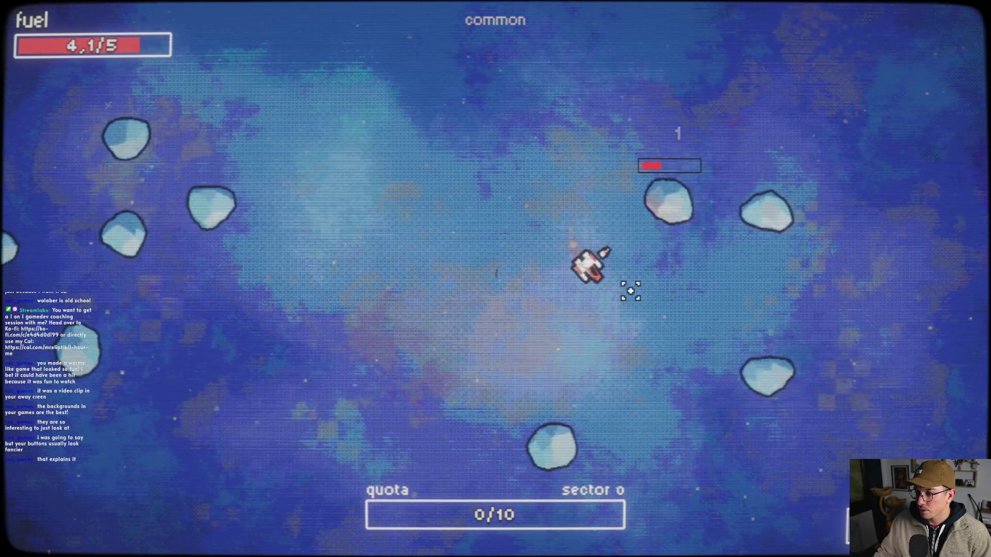
{"action": "left_click", "coordinate": [575, 237]}
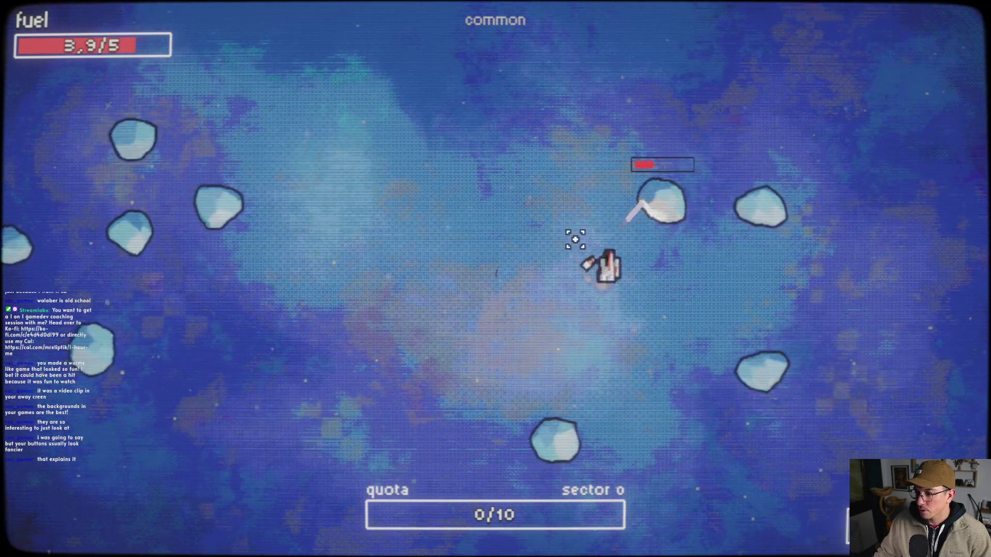
{"action": "left_click", "coordinate": [648, 250]}
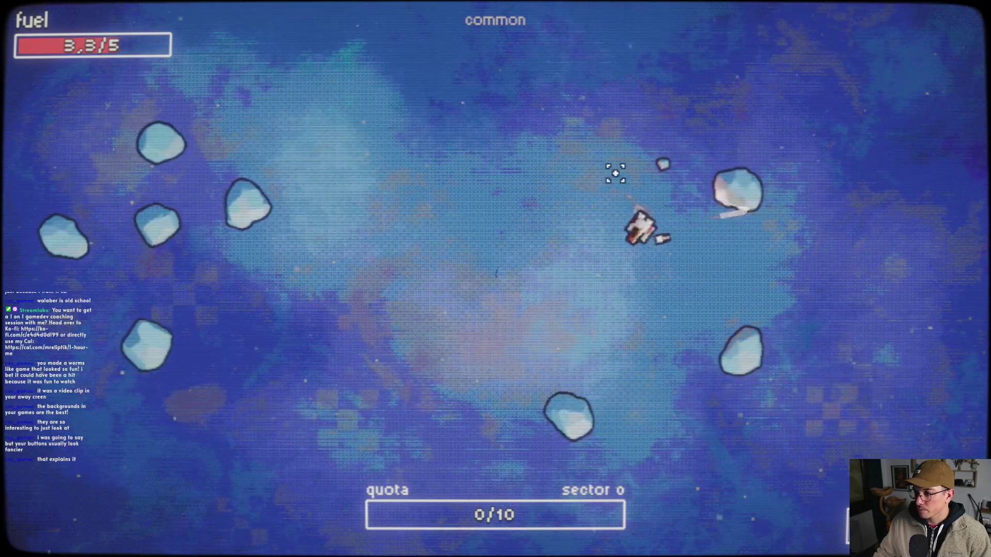
{"action": "left_click", "coordinate": [635, 125]}
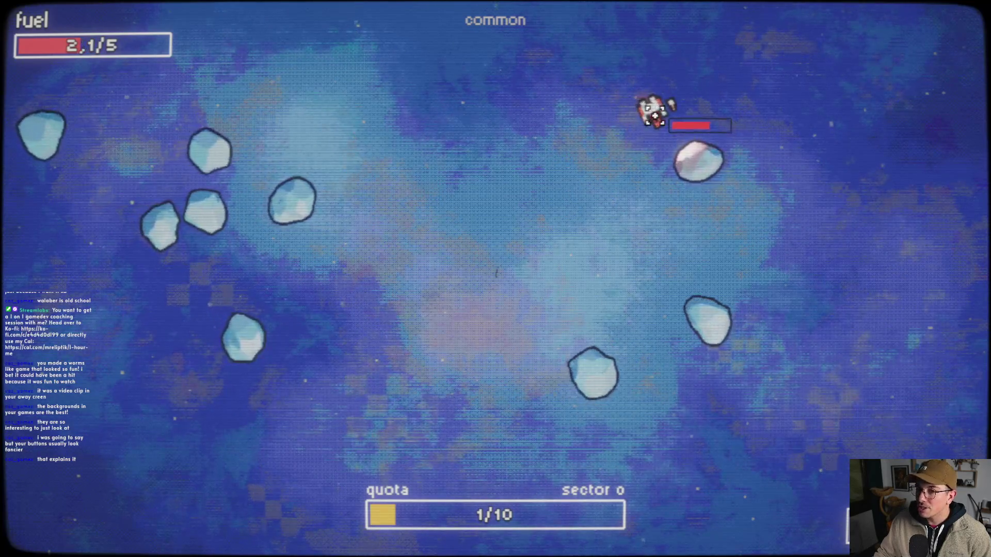
{"action": "left_click", "coordinate": [655, 116]}
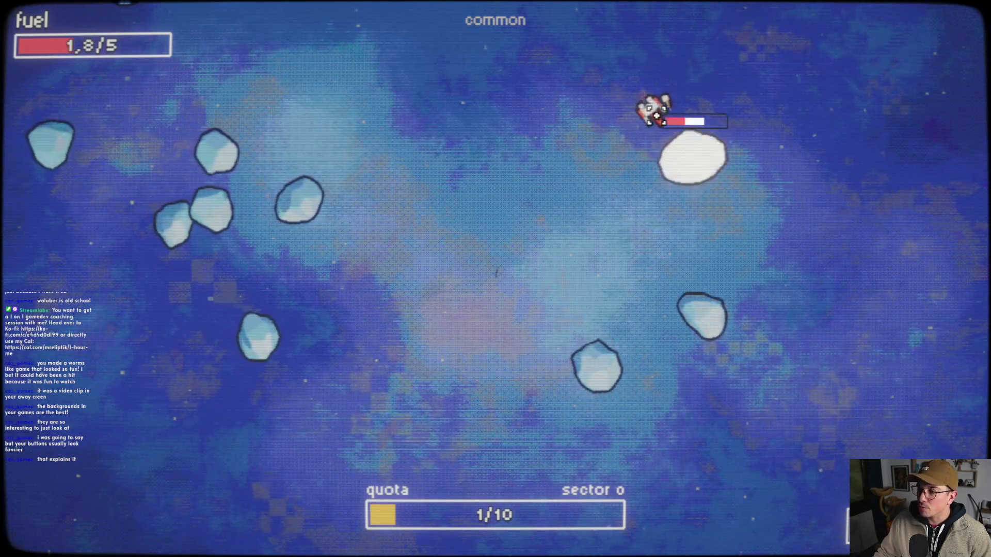
{"action": "left_click", "coordinate": [599, 86]}
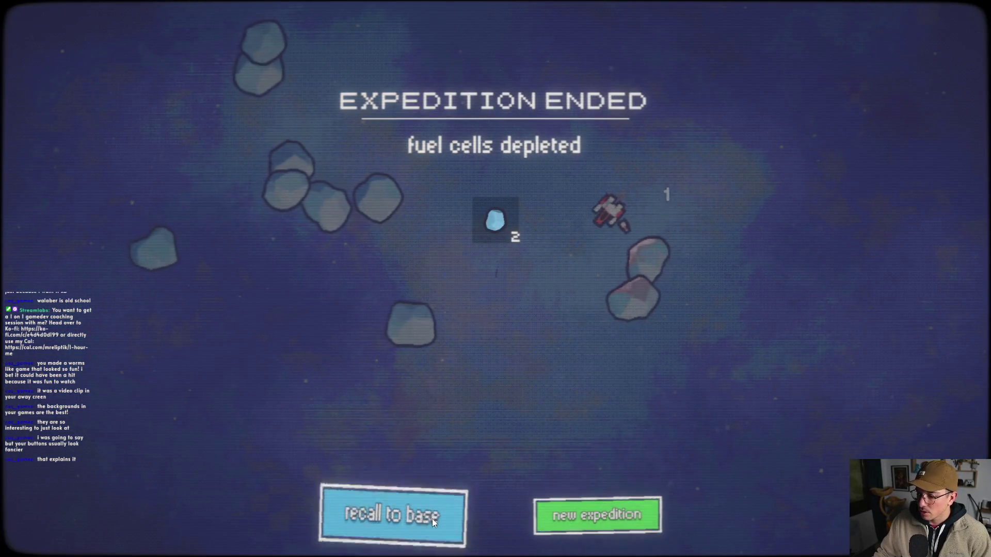
- Recall the ship to base and spend the $4 on the Firepower upgrade
{"action": "left_click", "coordinate": [553, 520]}
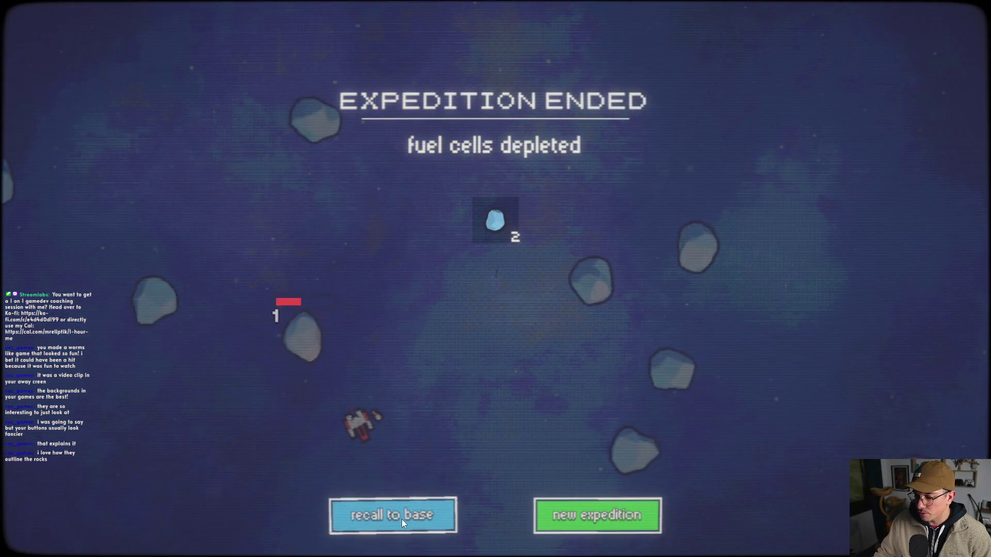
{"action": "left_click", "coordinate": [401, 517]}
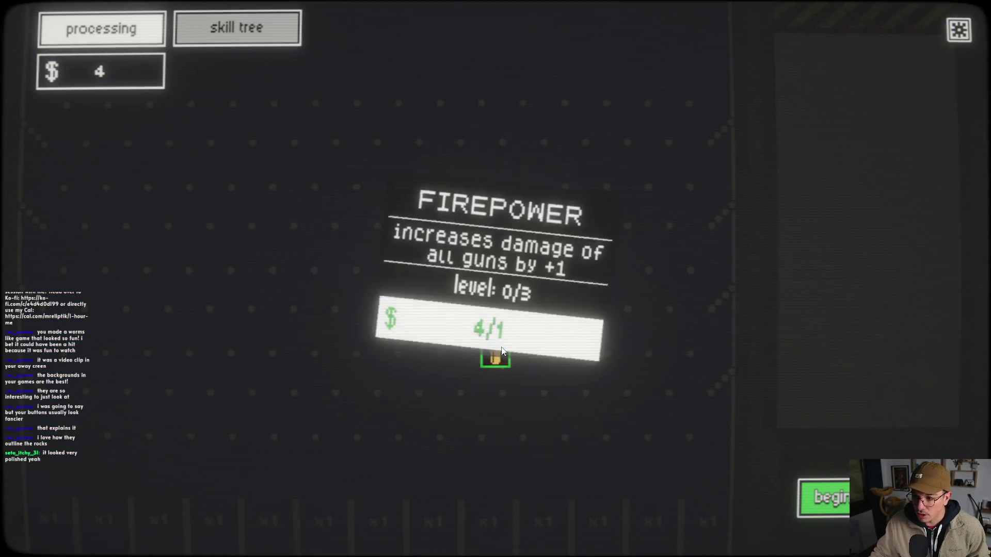
{"action": "left_click", "coordinate": [495, 354]}
- Buy the Fuel and Suprise Mechanics upgrades and raise Fuel Capacity to level 2
{"action": "left_click", "coordinate": [417, 356]}
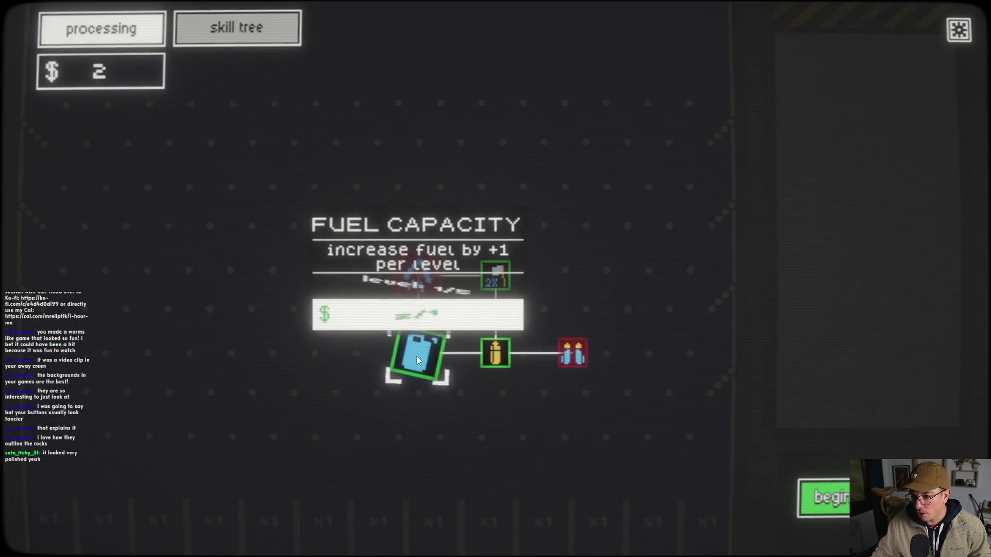
{"action": "left_click", "coordinate": [499, 279]}
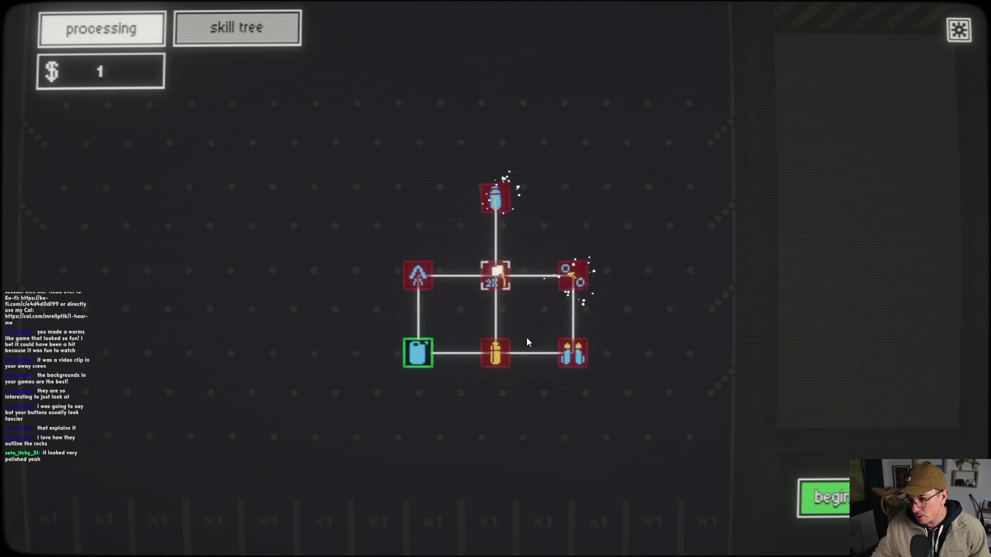
{"action": "left_click", "coordinate": [417, 353]}
- Fly an expedition shooting rocks until fuel is depleted, then recall to base
{"action": "left_click", "coordinate": [826, 497]}
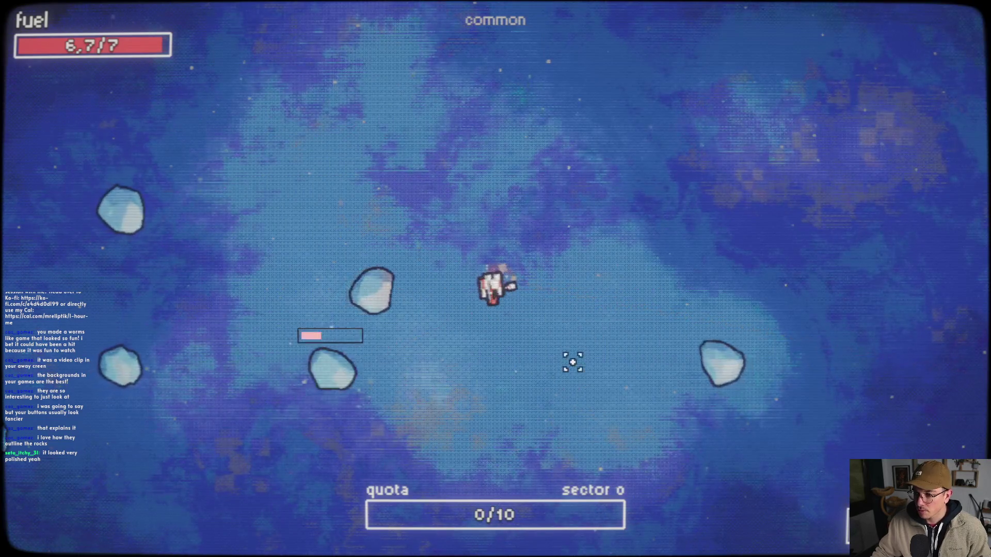
{"action": "mouse_move", "coordinate": [573, 362]}
{"action": "left_mouse_down"}
{"action": "mouse_move", "coordinate": [435, 394]}
{"action": "mouse_move", "coordinate": [416, 389]}
{"action": "mouse_move", "coordinate": [449, 377]}
{"action": "mouse_move", "coordinate": [454, 390]}
{"action": "mouse_move", "coordinate": [480, 363]}
{"action": "mouse_move", "coordinate": [388, 345]}
{"action": "mouse_move", "coordinate": [416, 341]}
{"action": "mouse_move", "coordinate": [457, 370]}
{"action": "mouse_move", "coordinate": [475, 343]}
{"action": "mouse_move", "coordinate": [624, 326]}
{"action": "mouse_move", "coordinate": [630, 310]}
{"action": "mouse_move", "coordinate": [622, 309]}
{"action": "mouse_move", "coordinate": [622, 336]}
{"action": "mouse_move", "coordinate": [648, 317]}
{"action": "mouse_move", "coordinate": [630, 224]}
{"action": "mouse_move", "coordinate": [354, 270]}
{"action": "mouse_move", "coordinate": [454, 234]}
{"action": "mouse_move", "coordinate": [688, 195]}
{"action": "mouse_move", "coordinate": [657, 177]}
{"action": "mouse_move", "coordinate": [663, 166]}
{"action": "mouse_move", "coordinate": [540, 159]}
{"action": "mouse_move", "coordinate": [409, 248]}
{"action": "mouse_move", "coordinate": [443, 237]}
{"action": "mouse_move", "coordinate": [436, 245]}
{"action": "mouse_move", "coordinate": [450, 259]}
{"action": "left_mouse_up"}
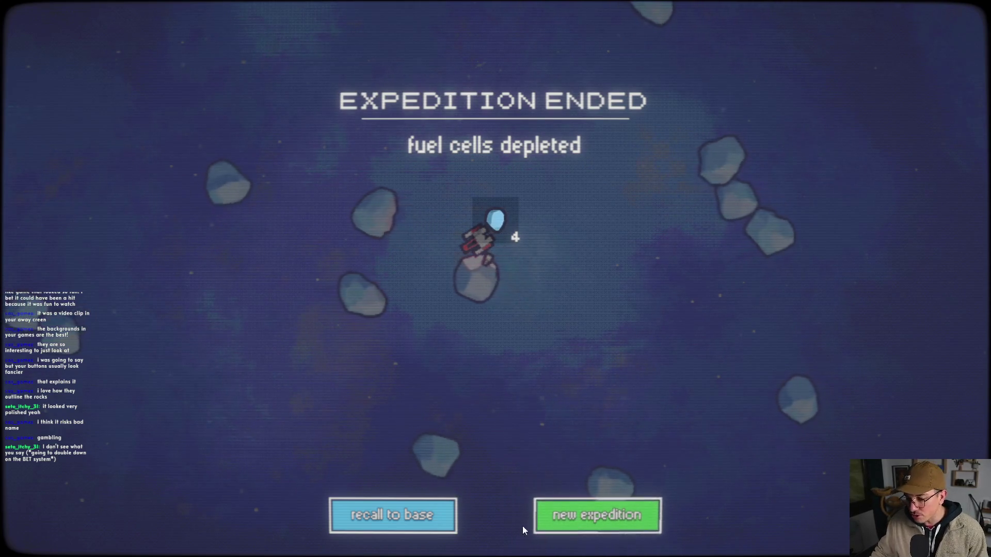
{"action": "left_click", "coordinate": [400, 517]}
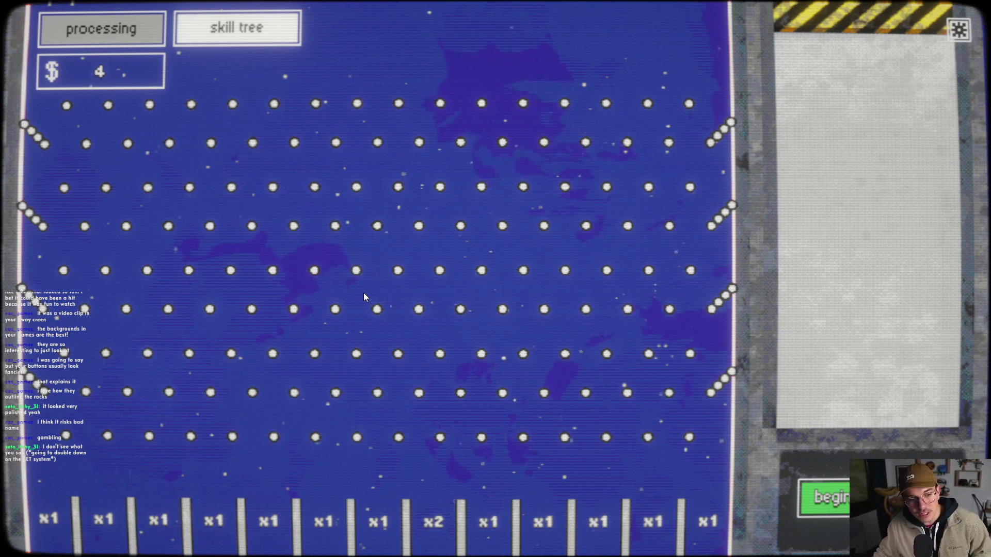
- Buy Firepower and raise Fuel Capacity to level 4, then launch a 9-fuel expedition
{"action": "left_click", "coordinate": [269, 23]}
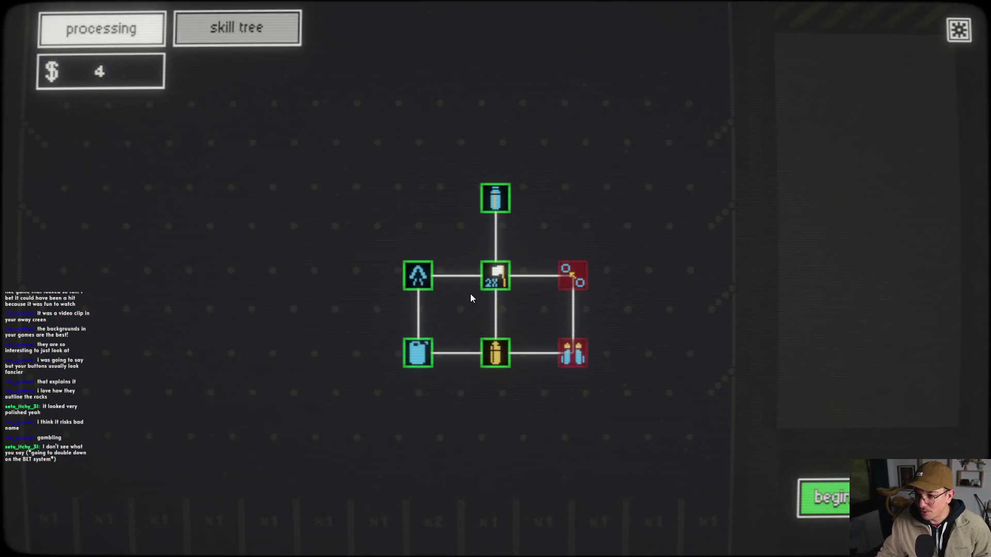
{"action": "left_click", "coordinate": [496, 353]}
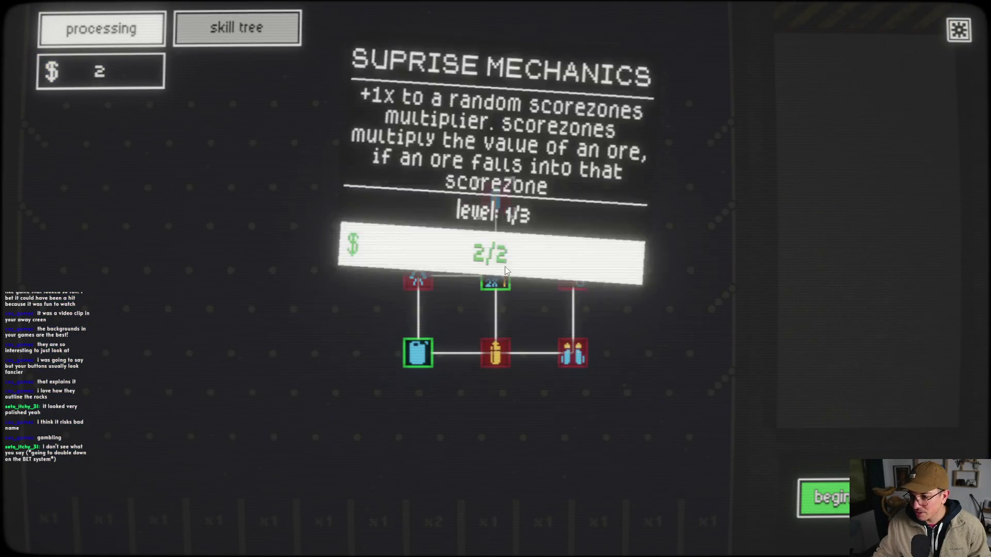
{"action": "left_click", "coordinate": [416, 356]}
{"action": "left_click", "coordinate": [411, 362]}
{"action": "left_click", "coordinate": [824, 499]}
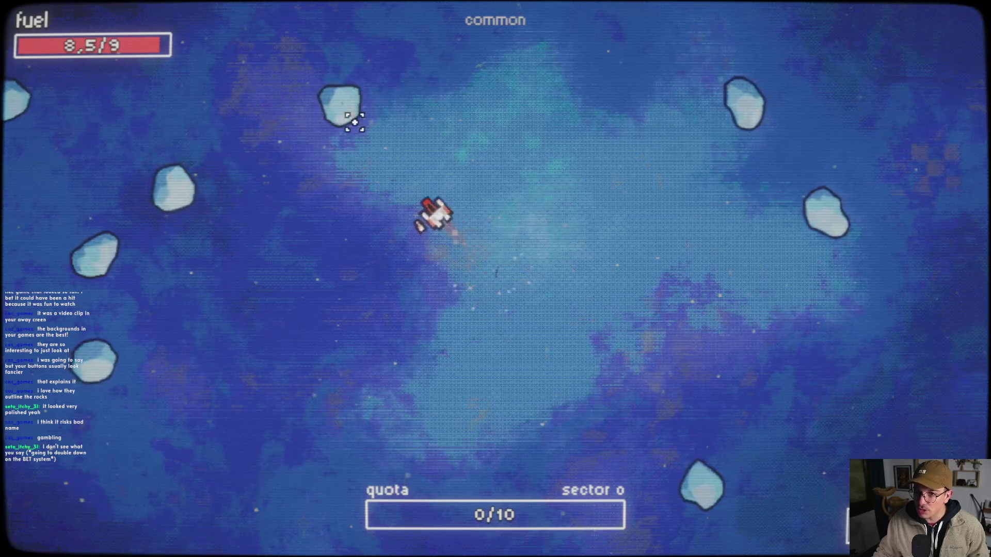
{"action": "left_click", "coordinate": [341, 113]}
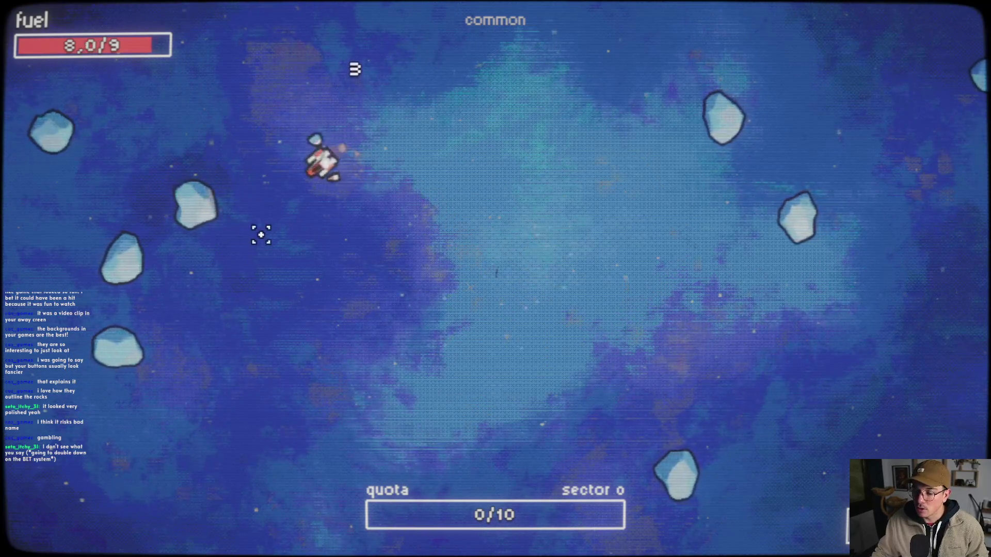
- Shoot apart the rocks around the ship and to the upper left, reaching a 6/10 quota
{"action": "left_click", "coordinate": [271, 221]}
{"action": "left_click", "coordinate": [160, 259]}
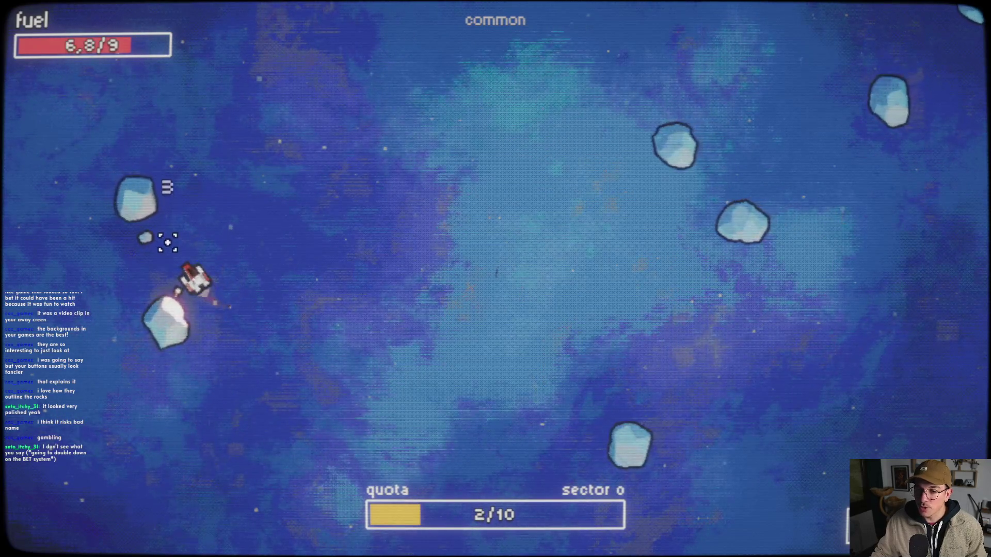
{"action": "left_click", "coordinate": [126, 310]}
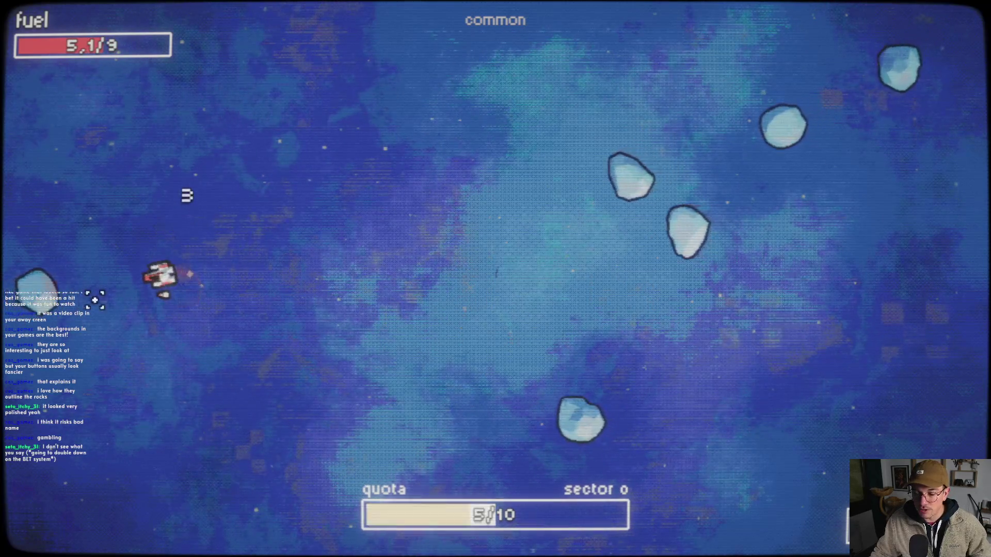
{"action": "left_click", "coordinate": [129, 315]}
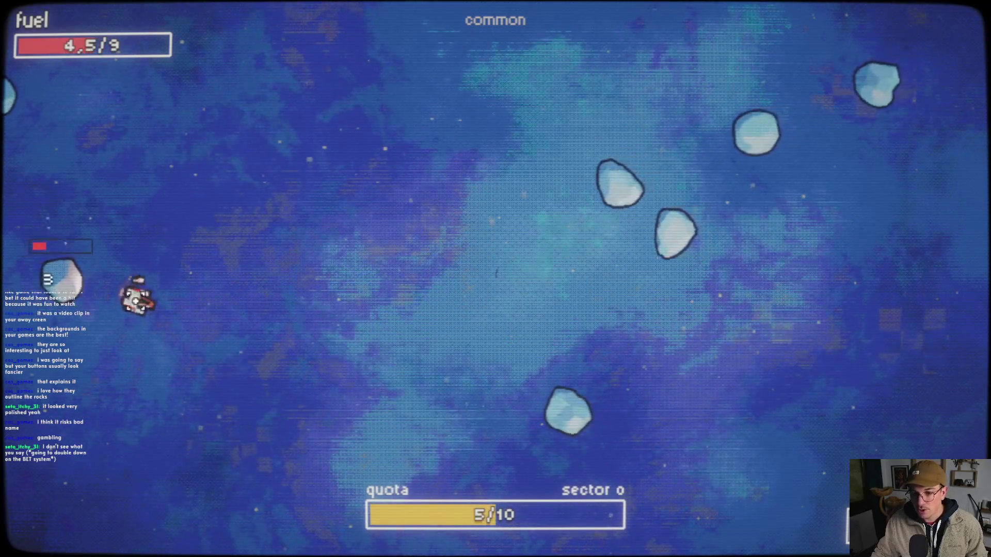
{"action": "left_click", "coordinate": [169, 279]}
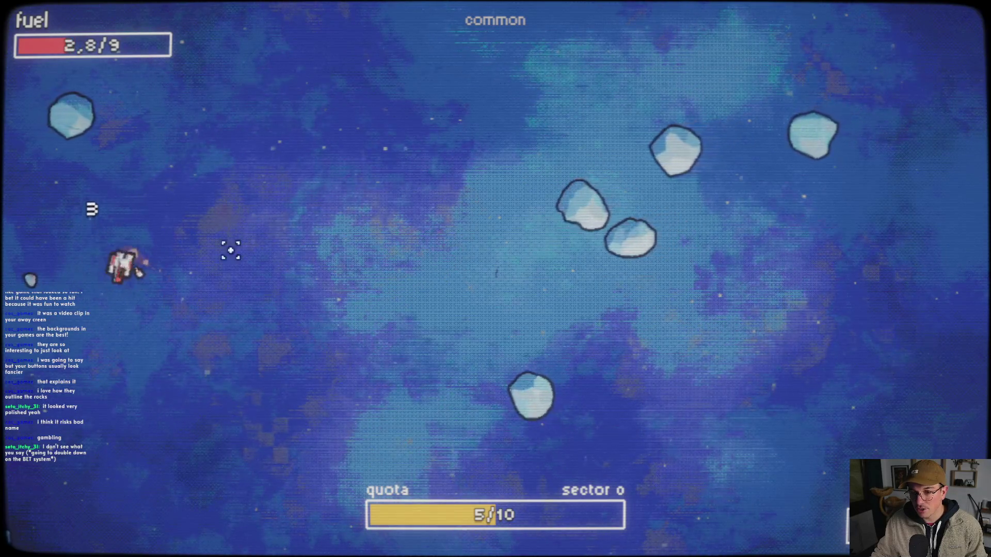
{"action": "left_click", "coordinate": [111, 128]}
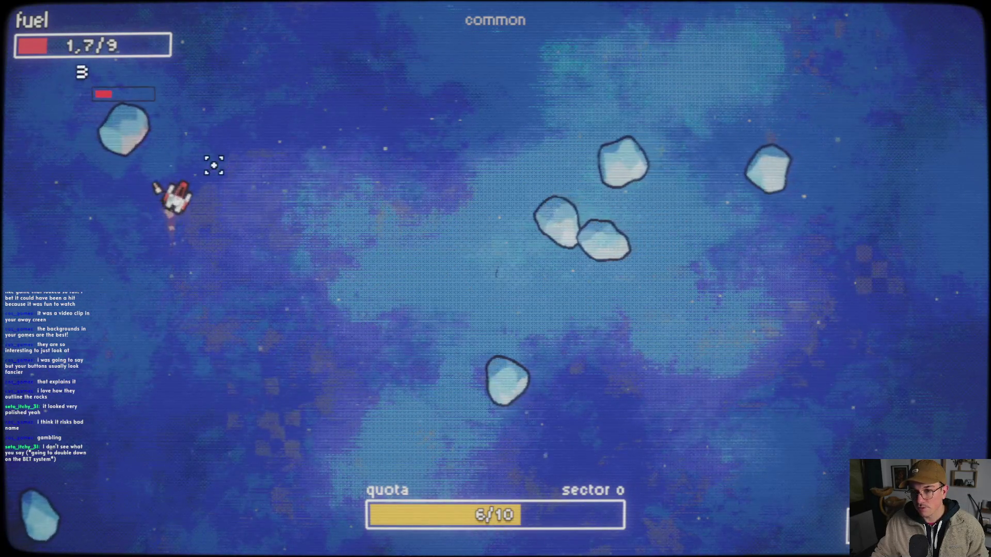
{"action": "left_click", "coordinate": [134, 135]}
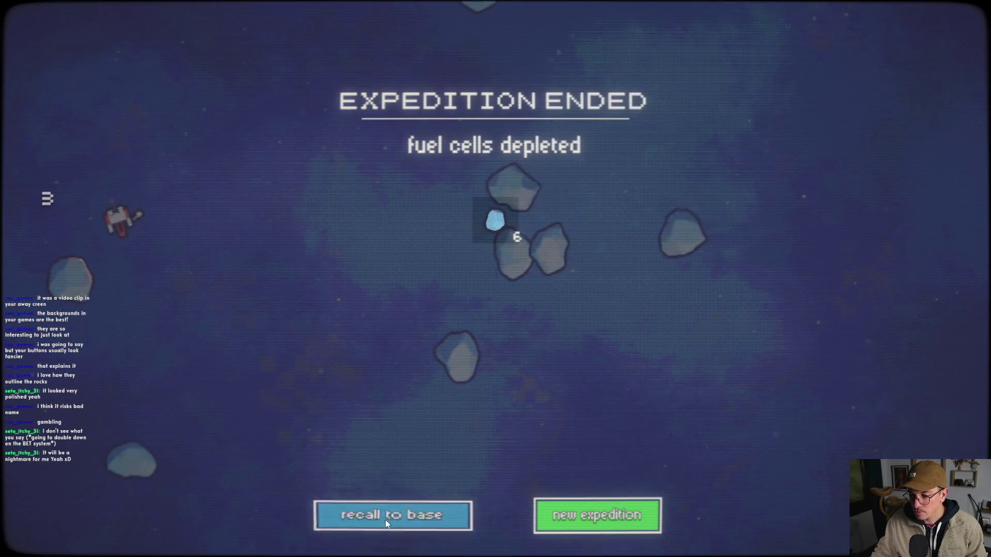
- Back at base, buy Afterburner, Reserve Tank and the final Fuel Capacity level, then start mining
{"action": "left_click", "coordinate": [385, 520]}
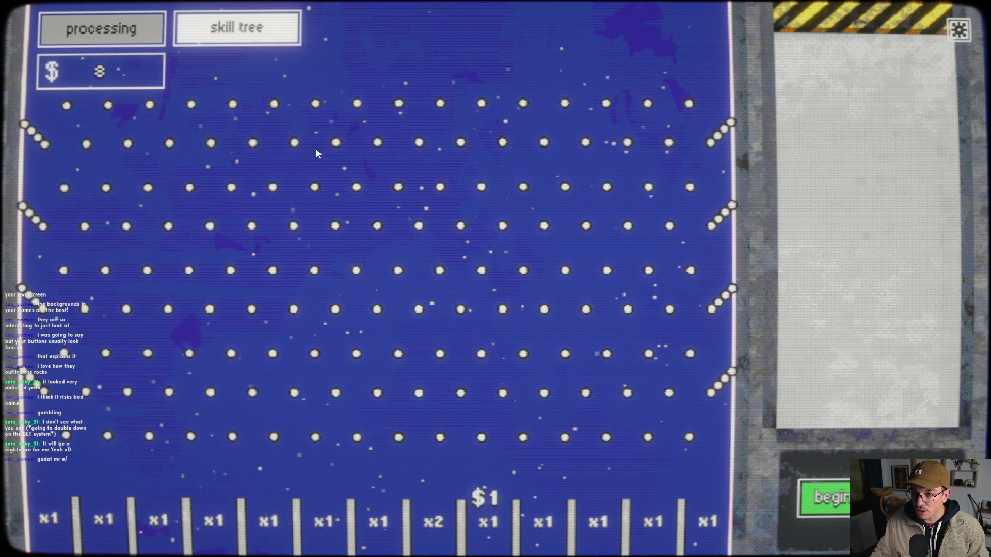
{"action": "left_click", "coordinate": [237, 38]}
{"action": "mouse_move", "coordinate": [409, 284]}
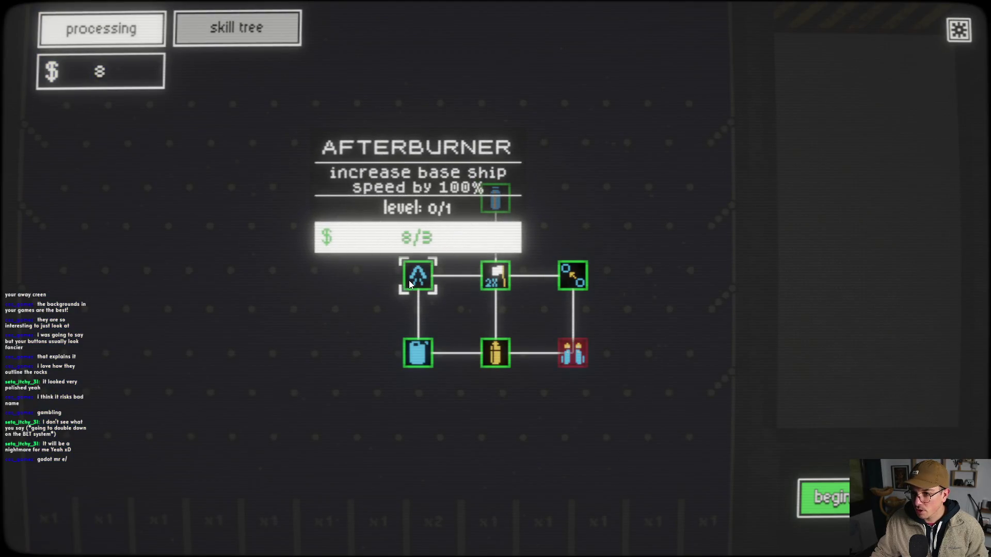
{"action": "left_click", "coordinate": [413, 284]}
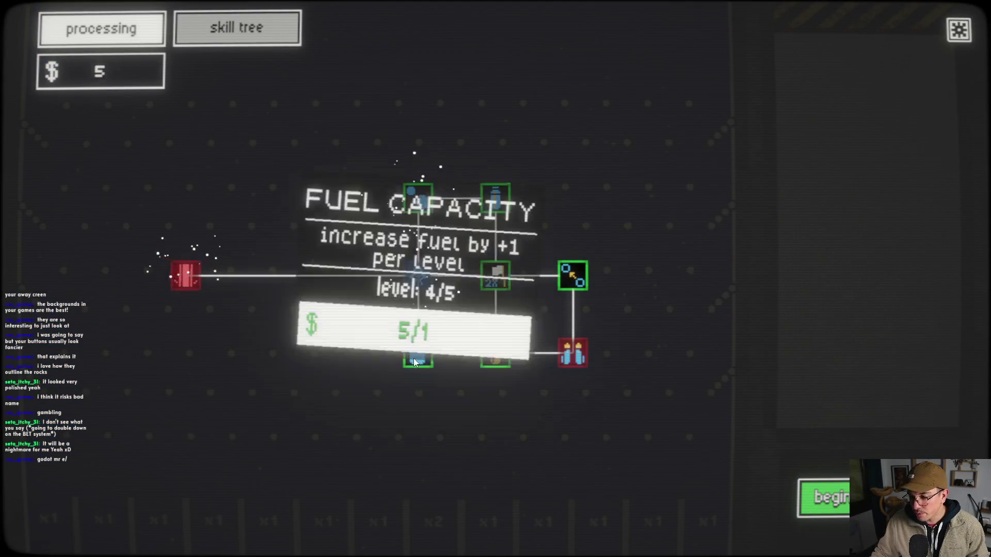
{"action": "mouse_move", "coordinate": [417, 203]}
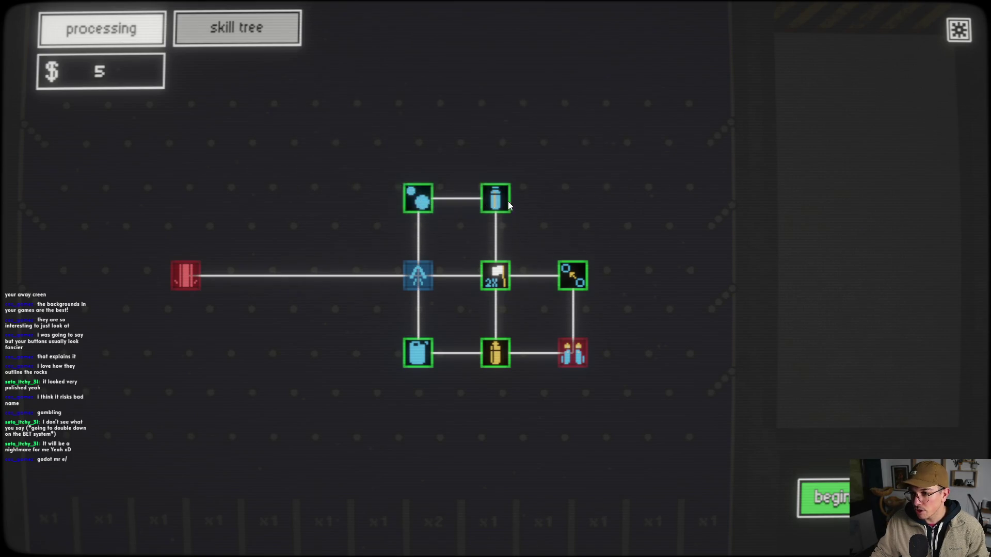
{"action": "left_click", "coordinate": [494, 201]}
{"action": "left_click", "coordinate": [417, 353]}
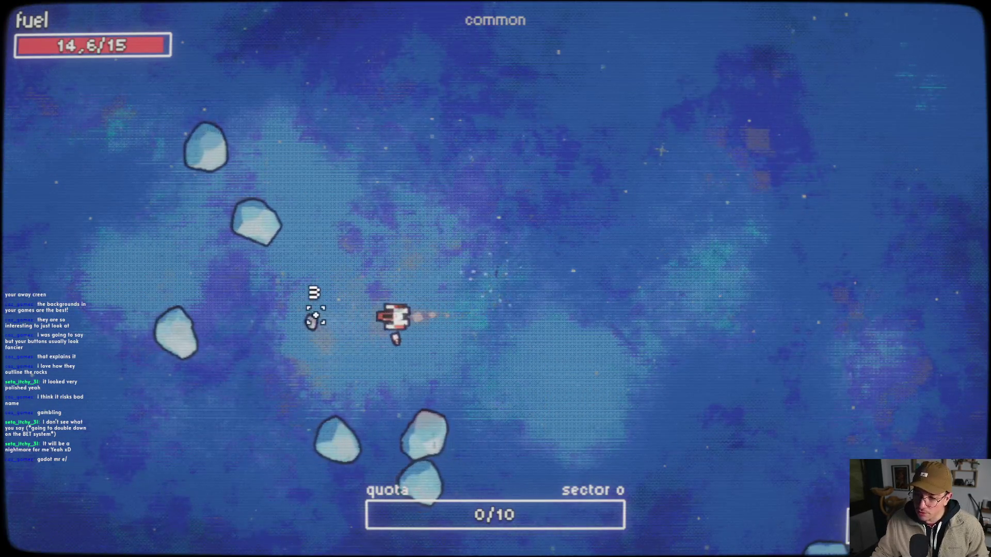
{"action": "left_click", "coordinate": [331, 397]}
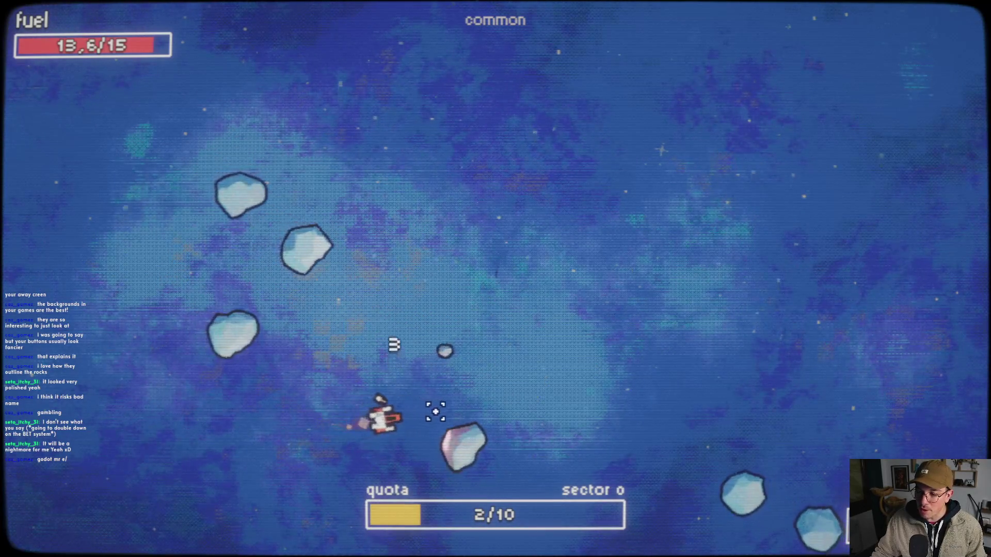
- Ram and shatter rocks and collect ore pickups until fuel is empty, then recall to base for $14
{"action": "left_click", "coordinate": [467, 434]}
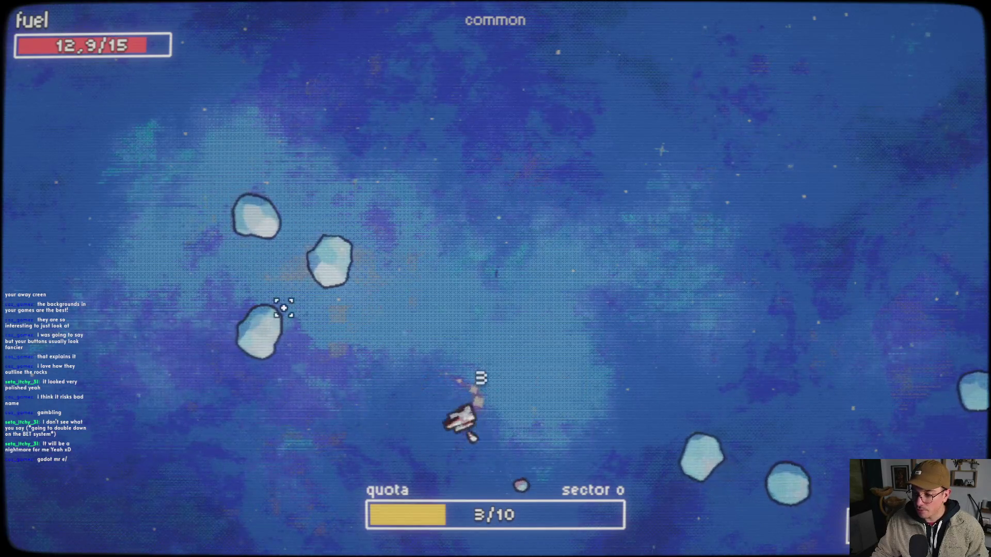
{"action": "left_click", "coordinate": [295, 357]}
{"action": "left_click", "coordinate": [282, 283]}
{"action": "left_click", "coordinate": [347, 282]}
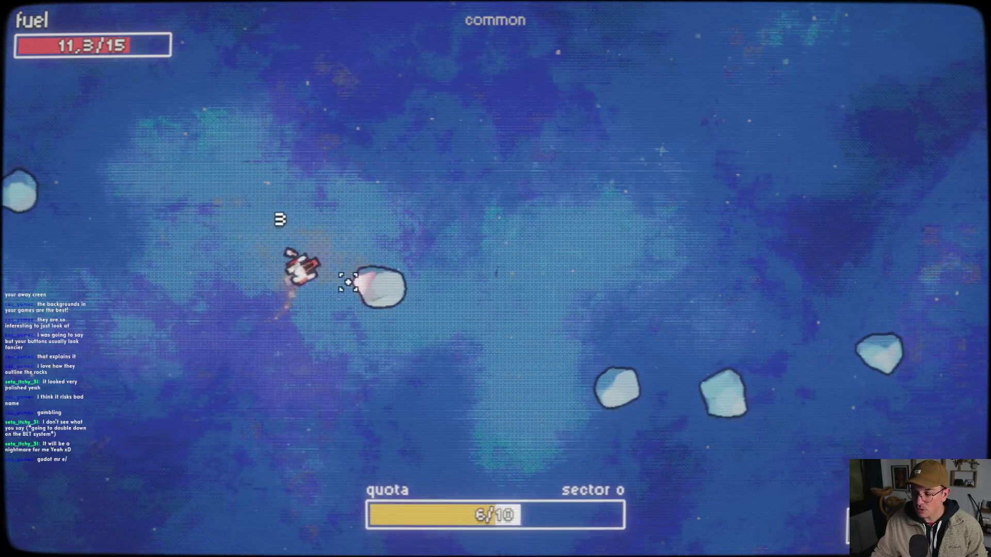
{"action": "left_click", "coordinate": [527, 317]}
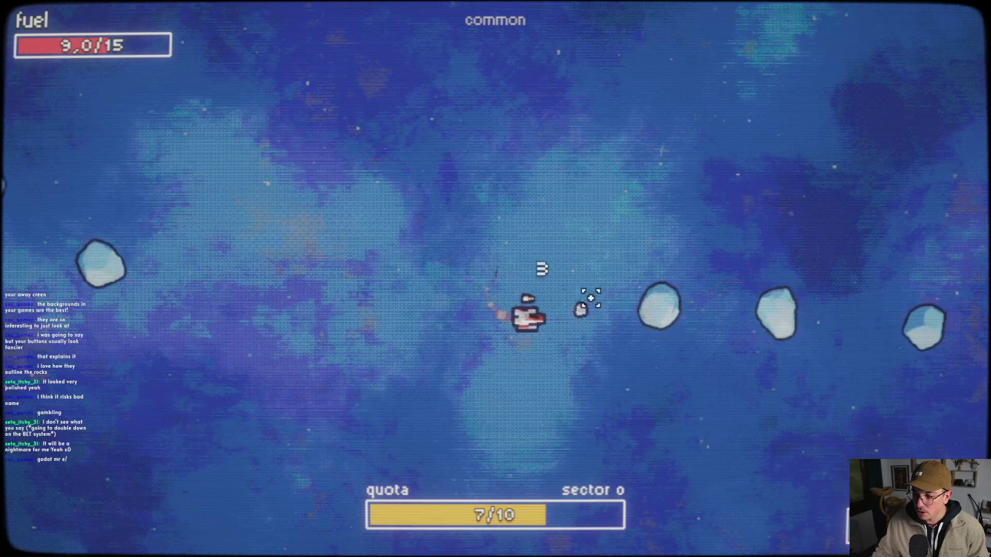
{"action": "left_click", "coordinate": [568, 217]}
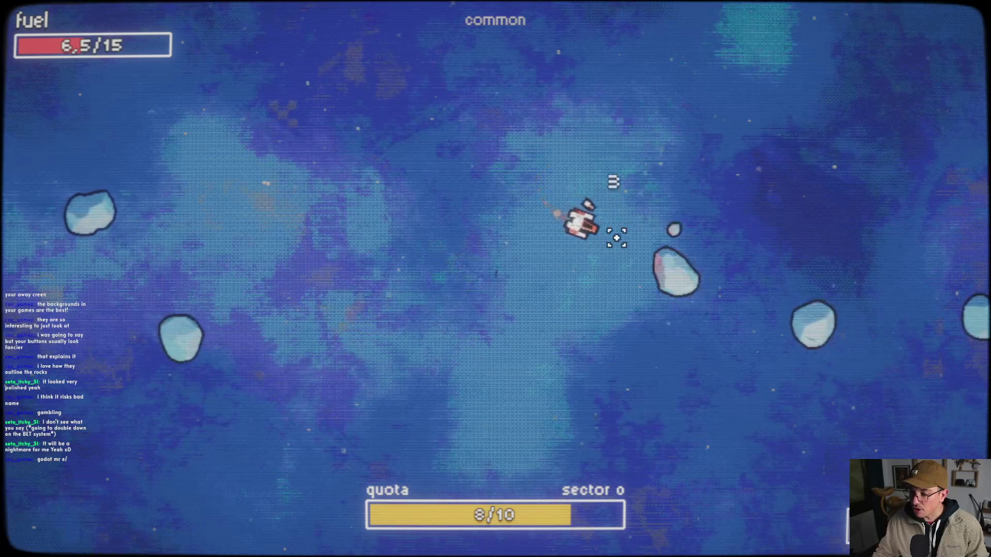
{"action": "left_click", "coordinate": [617, 238]}
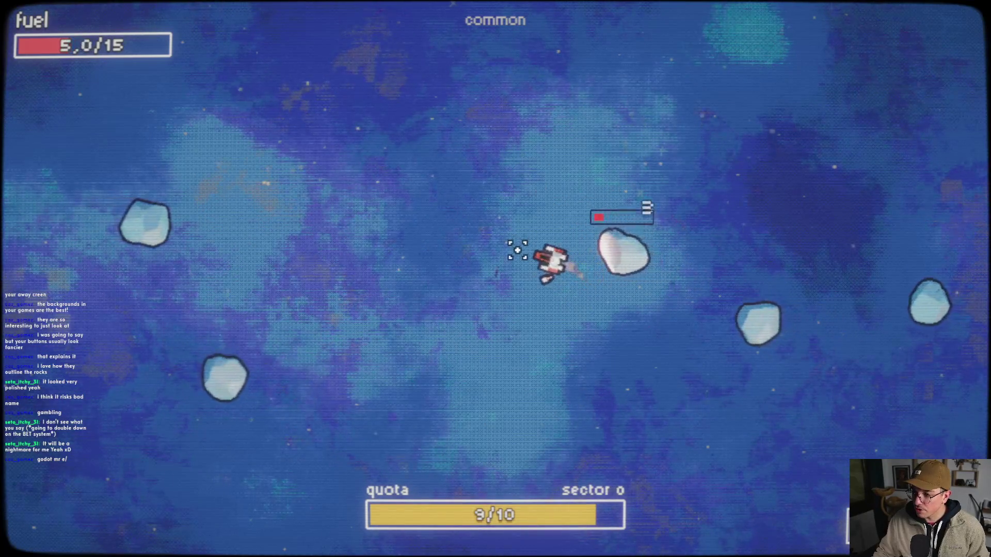
{"action": "left_click", "coordinate": [562, 288]}
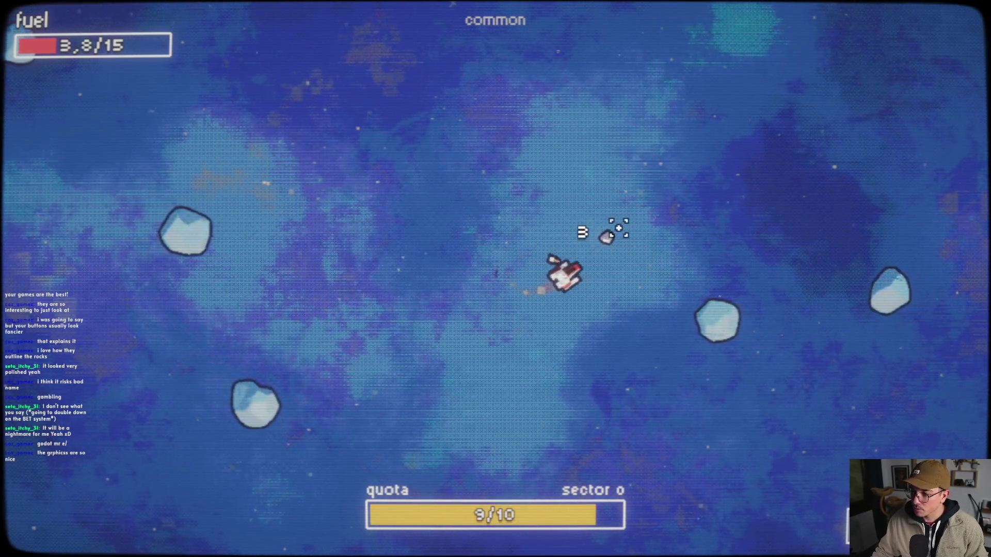
{"action": "left_click", "coordinate": [670, 331]}
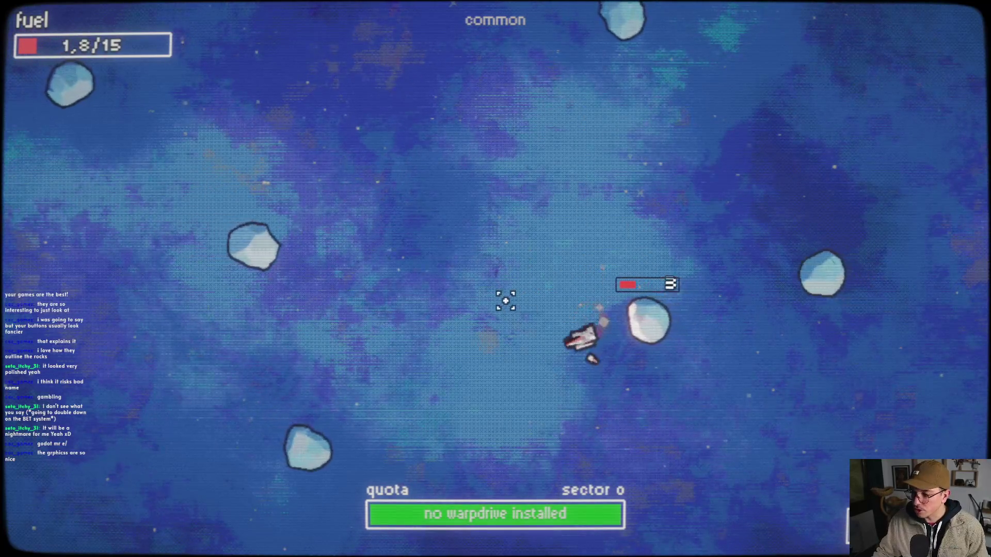
{"action": "left_click", "coordinate": [632, 308]}
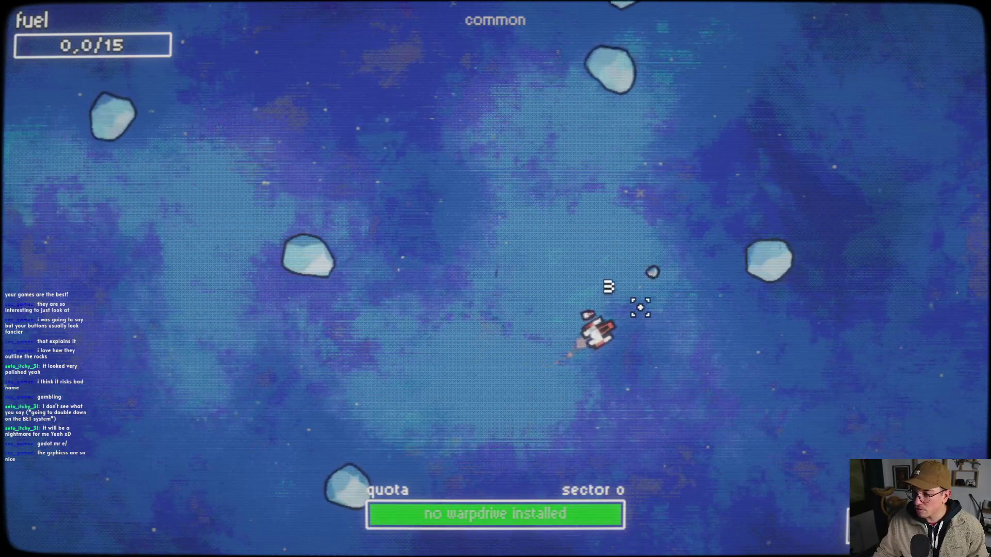
{"action": "left_click", "coordinate": [414, 513]}
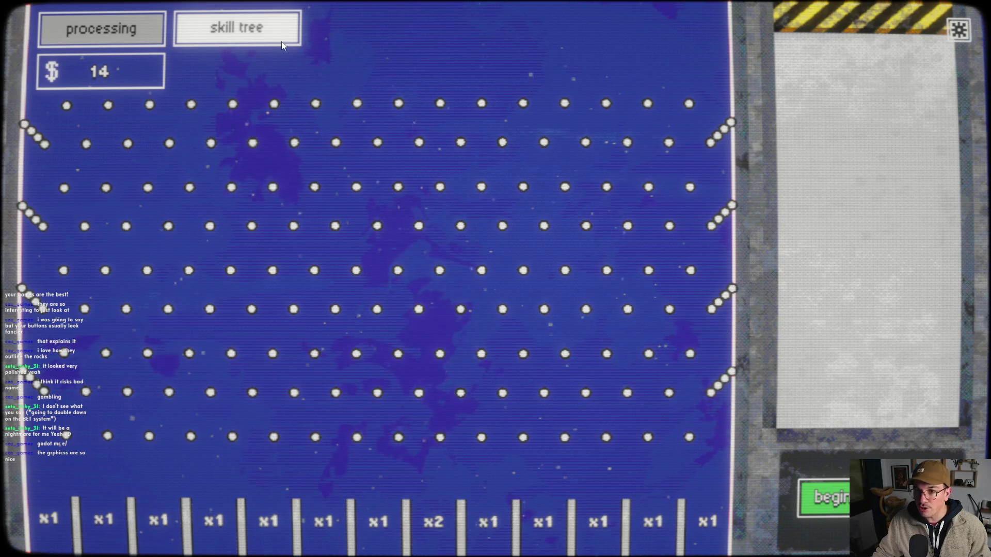
- Buy Firepower, Duplicator and two levels of Detection, then launch a 15-fuel expedition
{"action": "left_click", "coordinate": [242, 36]}
{"action": "mouse_move", "coordinate": [661, 177]}
{"action": "left_mouse_down"}
{"action": "mouse_move", "coordinate": [580, 268]}
{"action": "mouse_move", "coordinate": [617, 254]}
{"action": "left_mouse_up"}
{"action": "mouse_move", "coordinate": [534, 266]}
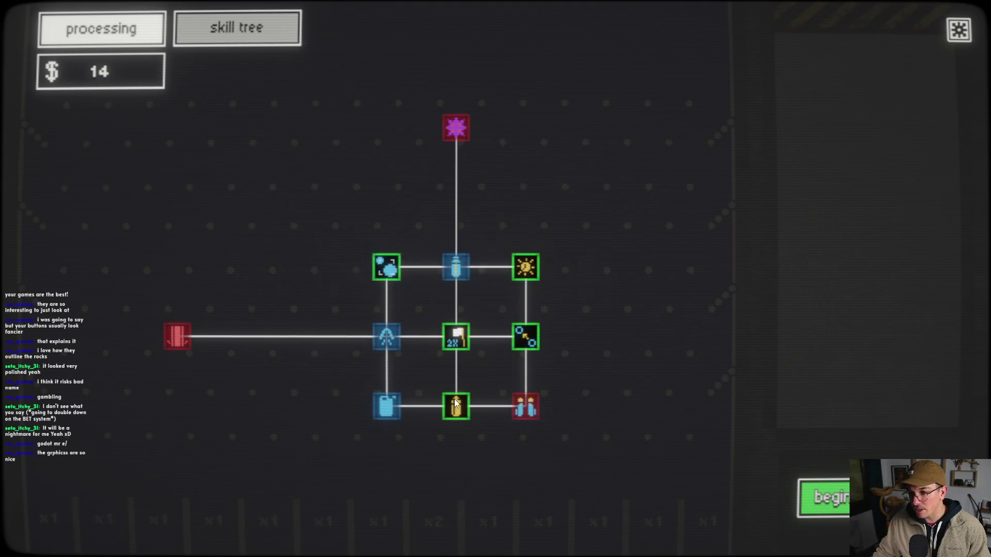
{"action": "mouse_move", "coordinate": [461, 402]}
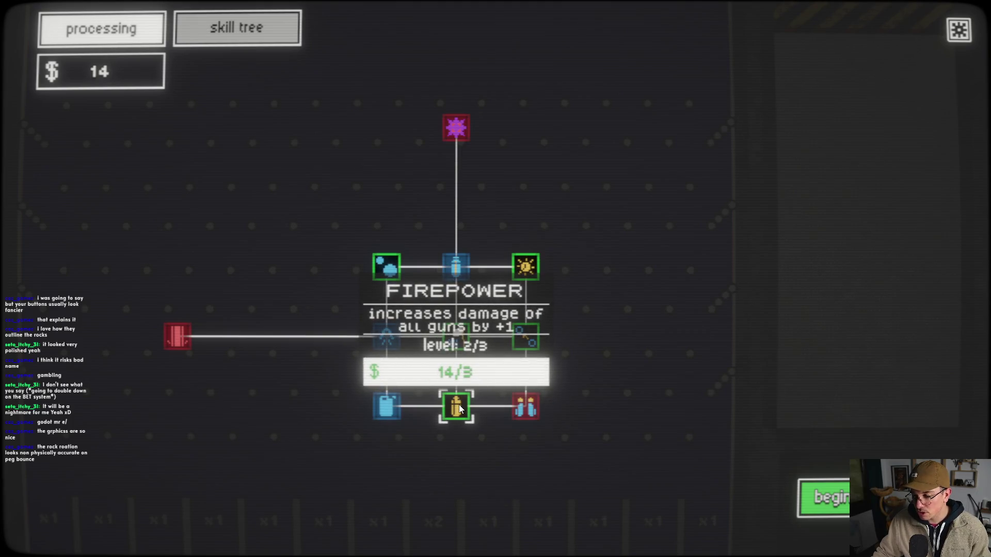
{"action": "mouse_move", "coordinate": [522, 338]}
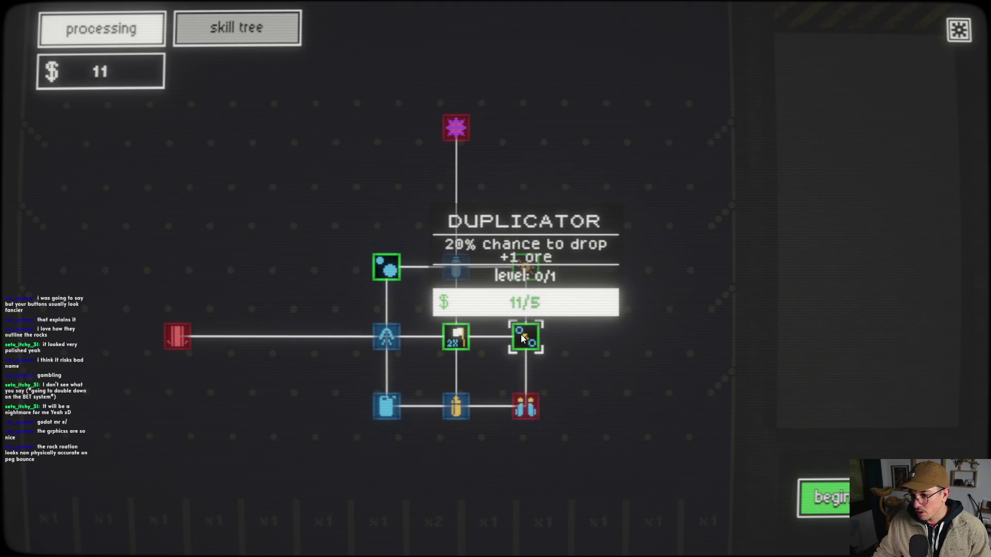
{"action": "left_click", "coordinate": [390, 263]}
{"action": "left_click", "coordinate": [389, 264]}
{"action": "left_click", "coordinate": [831, 505]}
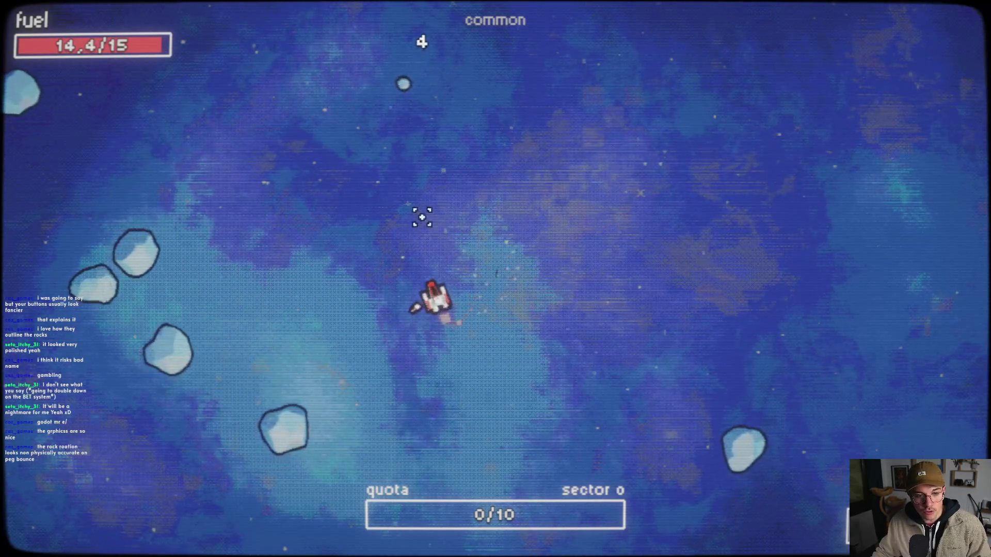
- Steer the ship through the rocks until fuel runs out with 11 ore, then press Enter for a new expedition
{"action": "mouse_move", "coordinate": [380, 78]}
{"action": "left_mouse_down"}
{"action": "mouse_move", "coordinate": [323, 155]}
{"action": "mouse_move", "coordinate": [253, 396]}
{"action": "mouse_move", "coordinate": [283, 411]}
{"action": "left_mouse_up"}
{"action": "mouse_move", "coordinate": [275, 365]}
{"action": "left_mouse_down"}
{"action": "mouse_move", "coordinate": [310, 513]}
{"action": "mouse_move", "coordinate": [296, 534]}
{"action": "left_mouse_up"}
{"action": "mouse_move", "coordinate": [180, 274]}
{"action": "left_mouse_down"}
{"action": "mouse_move", "coordinate": [283, 295]}
{"action": "mouse_move", "coordinate": [252, 262]}
{"action": "left_mouse_up"}
{"action": "mouse_move", "coordinate": [389, 421]}
{"action": "left_mouse_down"}
{"action": "mouse_move", "coordinate": [617, 449]}
{"action": "mouse_move", "coordinate": [565, 501]}
{"action": "left_mouse_up"}
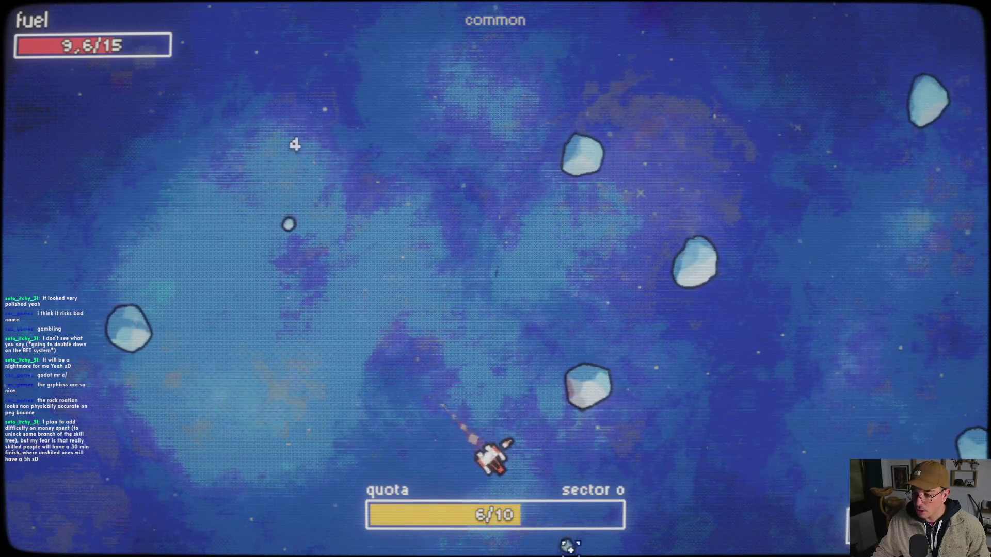
{"action": "left_click_drag", "start_coordinate": [571, 548], "coordinate": [456, 438]}
{"action": "mouse_move", "coordinate": [640, 510]}
{"action": "left_mouse_down"}
{"action": "mouse_move", "coordinate": [590, 328]}
{"action": "mouse_move", "coordinate": [604, 424]}
{"action": "mouse_move", "coordinate": [753, 424]}
{"action": "mouse_move", "coordinate": [500, 473]}
{"action": "mouse_move", "coordinate": [473, 495]}
{"action": "mouse_move", "coordinate": [526, 509]}
{"action": "mouse_move", "coordinate": [564, 540]}
{"action": "mouse_move", "coordinate": [568, 515]}
{"action": "mouse_move", "coordinate": [266, 407]}
{"action": "mouse_move", "coordinate": [265, 398]}
{"action": "mouse_move", "coordinate": [267, 480]}
{"action": "mouse_move", "coordinate": [239, 403]}
{"action": "mouse_move", "coordinate": [250, 348]}
{"action": "mouse_move", "coordinate": [261, 418]}
{"action": "mouse_move", "coordinate": [327, 381]}
{"action": "mouse_move", "coordinate": [349, 345]}
{"action": "left_mouse_up"}
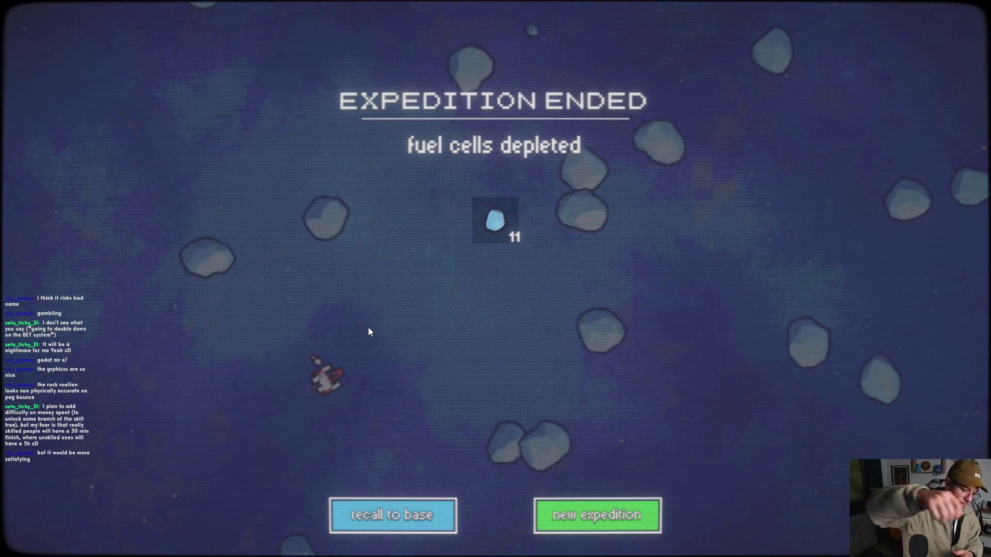
{"action": "key", "text": "Return"}
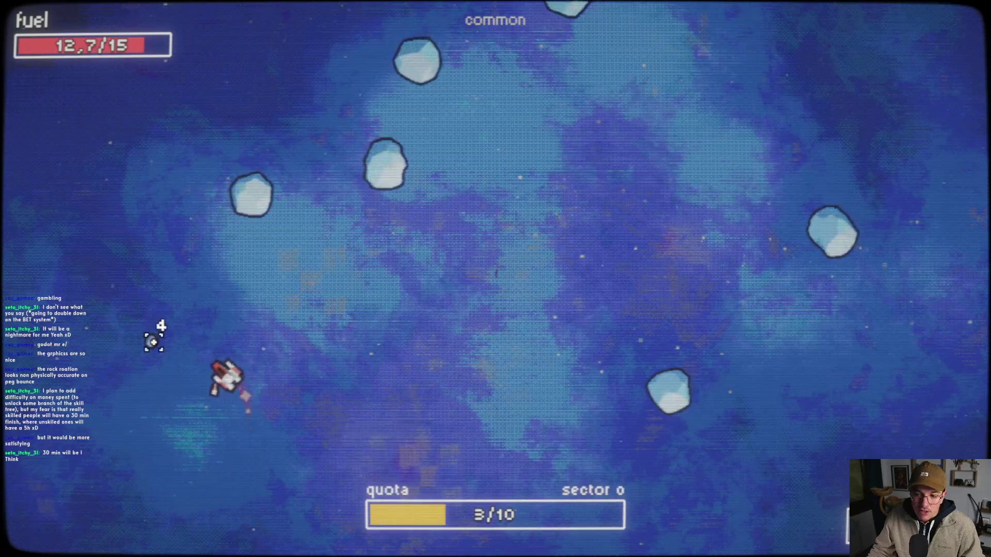
- Fly around shooting rocks until the Expedition Ended screen shows 12 ore collected
{"action": "left_click", "coordinate": [188, 326]}
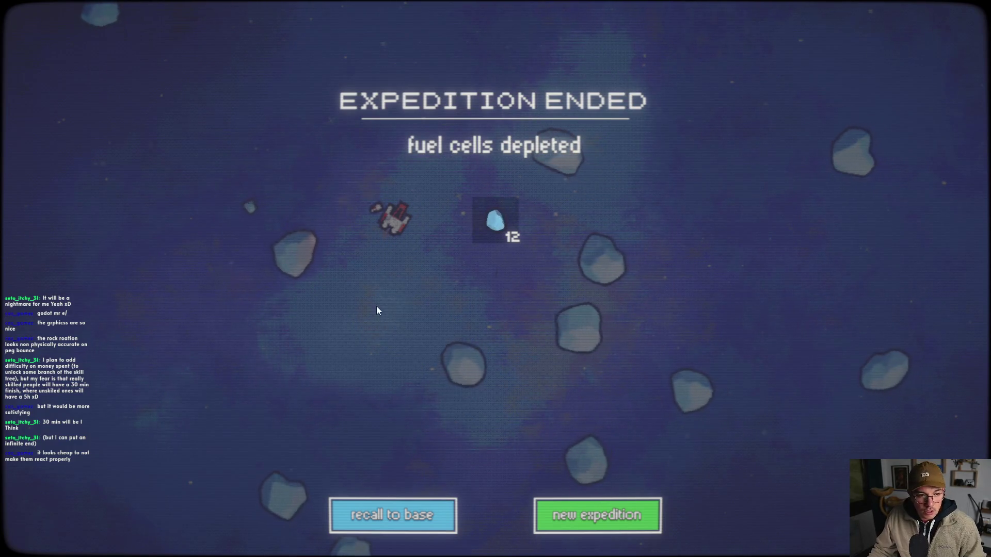
- Recall the ship to base and let plinko processing raise the balance to $26
{"action": "left_click", "coordinate": [407, 517]}
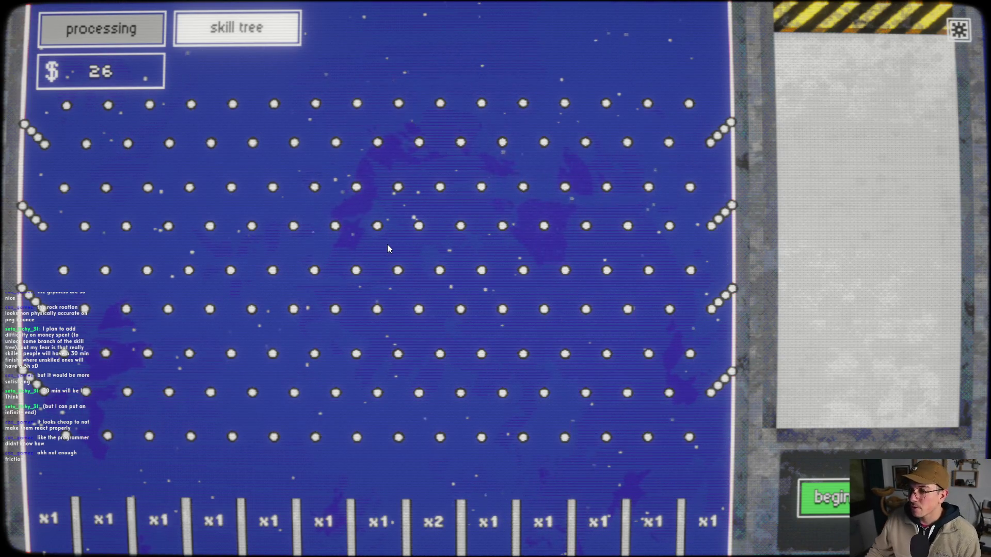
- Buy two levels of the 2x upgrade in the skill tree, dropping the balance to $11
{"action": "left_click", "coordinate": [225, 41]}
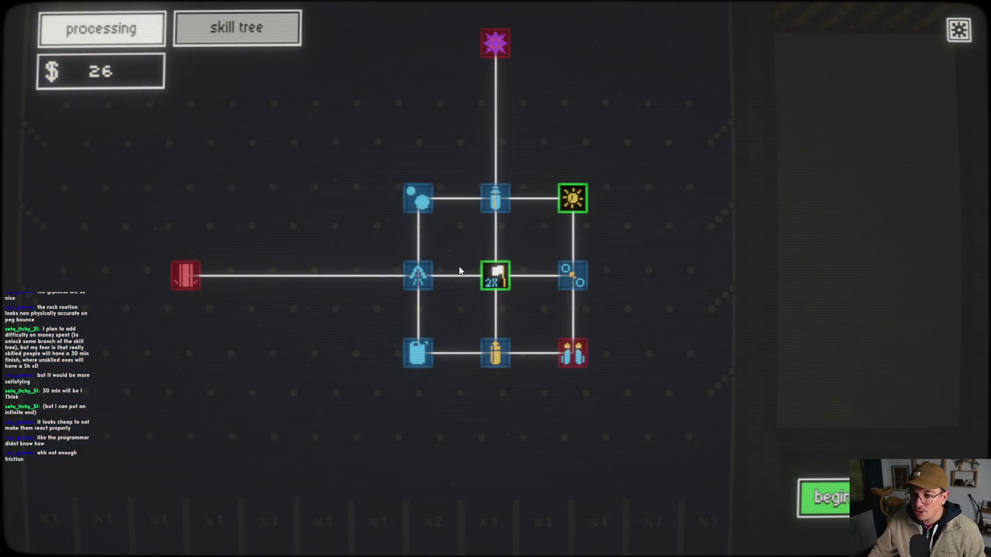
{"action": "left_click", "coordinate": [496, 282]}
{"action": "left_click", "coordinate": [496, 282]}
{"action": "mouse_move", "coordinate": [575, 208]}
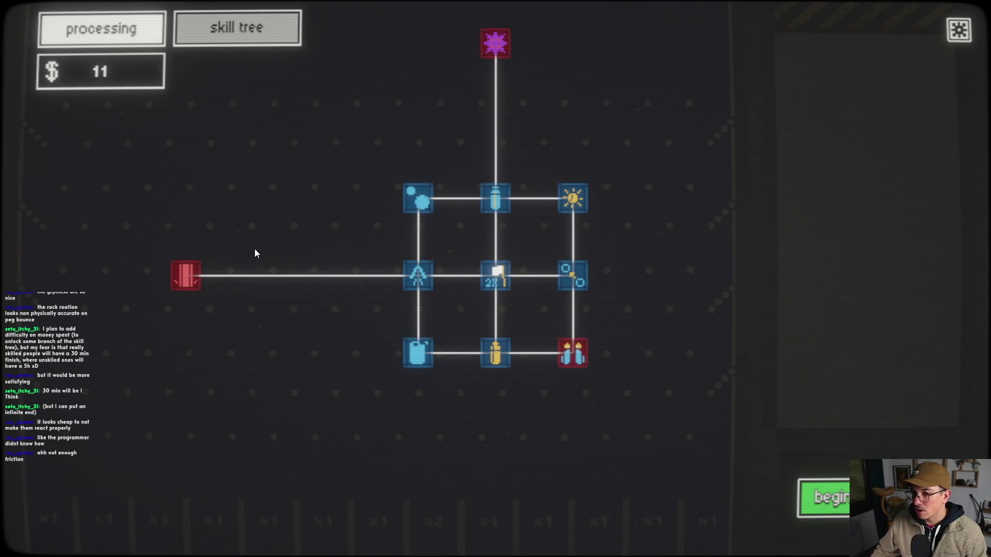
{"action": "mouse_move", "coordinate": [192, 279]}
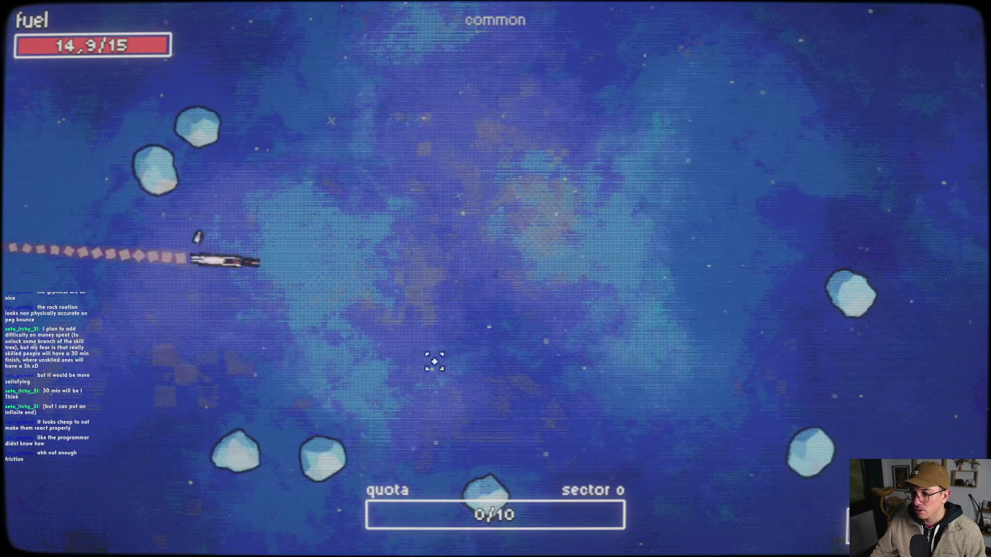
- Fly between asteroids collecting rocks until fuel runs out with 14 blue and 2 gold ores, then recall to base
{"action": "mouse_move", "coordinate": [484, 452]}
{"action": "left_mouse_down"}
{"action": "mouse_move", "coordinate": [467, 491]}
{"action": "mouse_move", "coordinate": [376, 380]}
{"action": "mouse_move", "coordinate": [378, 453]}
{"action": "mouse_move", "coordinate": [286, 338]}
{"action": "mouse_move", "coordinate": [358, 332]}
{"action": "mouse_move", "coordinate": [267, 450]}
{"action": "left_mouse_up"}
{"action": "mouse_move", "coordinate": [241, 202]}
{"action": "left_mouse_down"}
{"action": "mouse_move", "coordinate": [215, 268]}
{"action": "mouse_move", "coordinate": [246, 230]}
{"action": "mouse_move", "coordinate": [222, 188]}
{"action": "mouse_move", "coordinate": [272, 213]}
{"action": "left_mouse_up"}
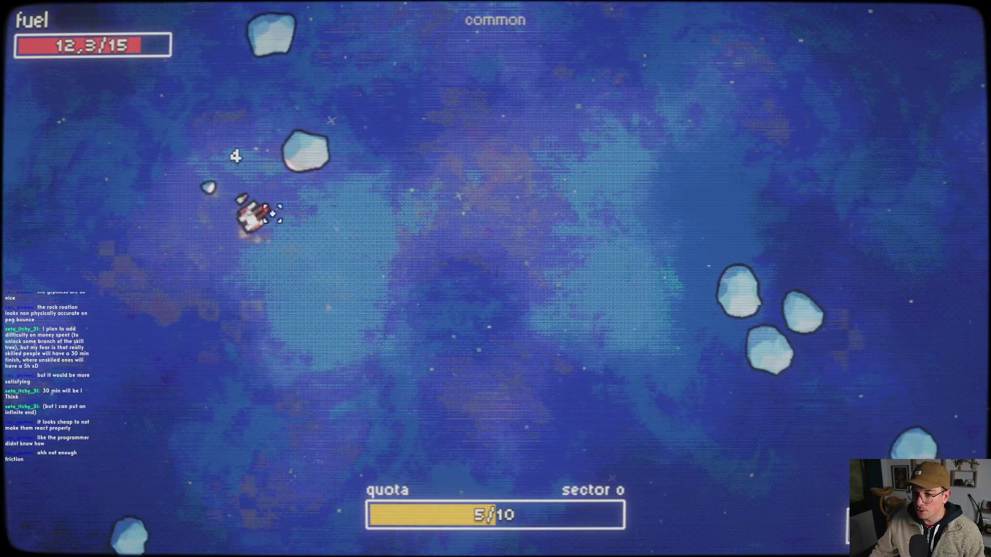
{"action": "mouse_move", "coordinate": [341, 213]}
{"action": "left_mouse_down"}
{"action": "mouse_move", "coordinate": [380, 210]}
{"action": "mouse_move", "coordinate": [310, 269]}
{"action": "left_mouse_up"}
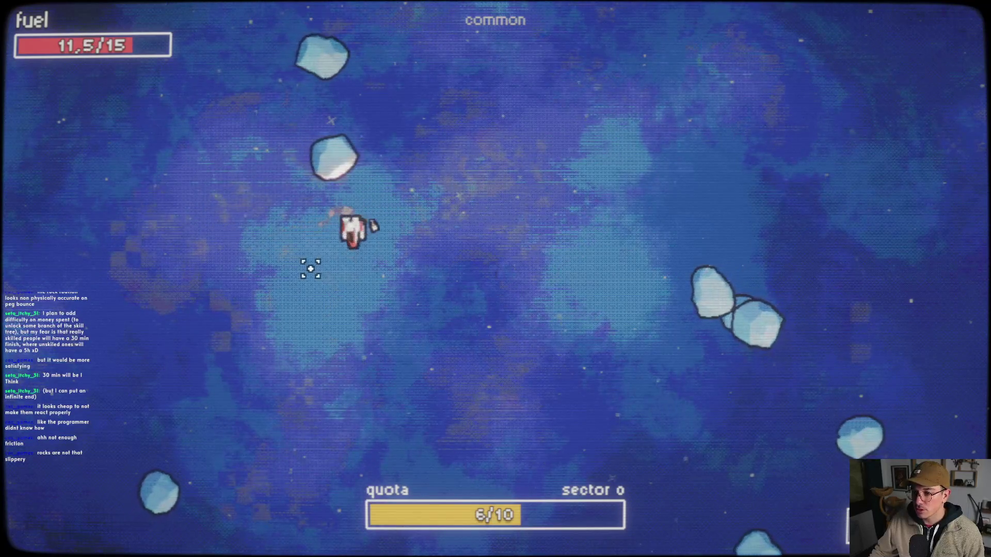
{"action": "mouse_move", "coordinate": [339, 183]}
{"action": "left_mouse_down"}
{"action": "mouse_move", "coordinate": [372, 186]}
{"action": "mouse_move", "coordinate": [370, 222]}
{"action": "mouse_move", "coordinate": [403, 240]}
{"action": "mouse_move", "coordinate": [348, 194]}
{"action": "mouse_move", "coordinate": [394, 172]}
{"action": "mouse_move", "coordinate": [403, 191]}
{"action": "mouse_move", "coordinate": [420, 184]}
{"action": "mouse_move", "coordinate": [438, 117]}
{"action": "mouse_move", "coordinate": [491, 160]}
{"action": "mouse_move", "coordinate": [521, 168]}
{"action": "mouse_move", "coordinate": [593, 84]}
{"action": "mouse_move", "coordinate": [627, 115]}
{"action": "mouse_move", "coordinate": [602, 184]}
{"action": "mouse_move", "coordinate": [623, 200]}
{"action": "mouse_move", "coordinate": [712, 204]}
{"action": "mouse_move", "coordinate": [715, 281]}
{"action": "mouse_move", "coordinate": [618, 274]}
{"action": "mouse_move", "coordinate": [533, 283]}
{"action": "mouse_move", "coordinate": [567, 261]}
{"action": "mouse_move", "coordinate": [558, 270]}
{"action": "mouse_move", "coordinate": [566, 325]}
{"action": "mouse_move", "coordinate": [516, 343]}
{"action": "mouse_move", "coordinate": [508, 313]}
{"action": "mouse_move", "coordinate": [442, 283]}
{"action": "mouse_move", "coordinate": [439, 139]}
{"action": "mouse_move", "coordinate": [457, 153]}
{"action": "left_mouse_up"}
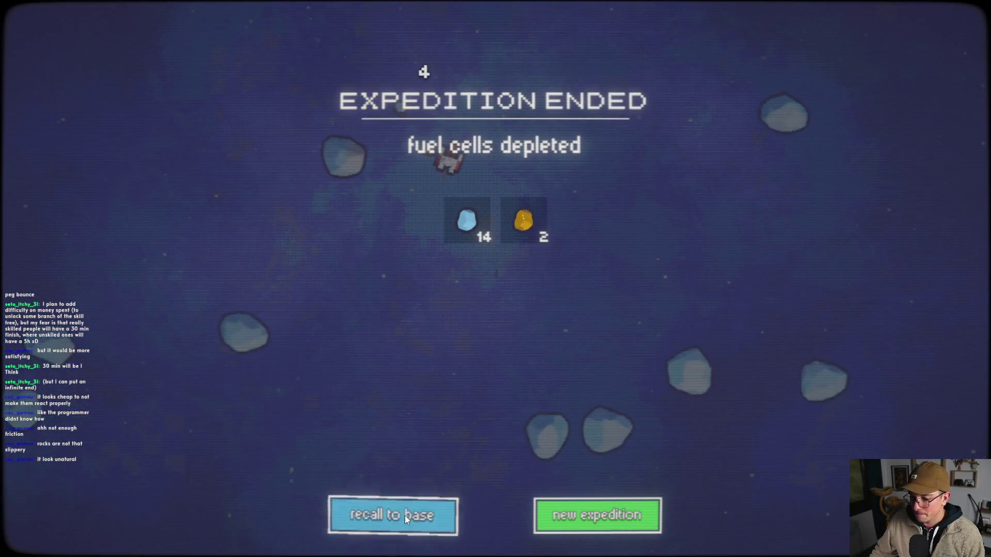
{"action": "left_click", "coordinate": [405, 515]}
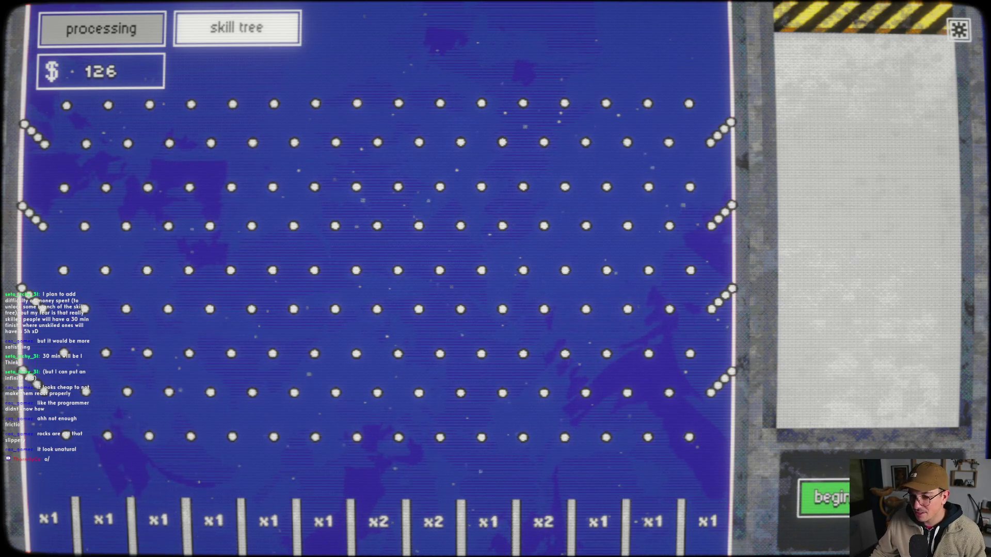
- Buy Twin Cannons and two levels of Extended Reserves in the skill tree
{"action": "left_click", "coordinate": [247, 30]}
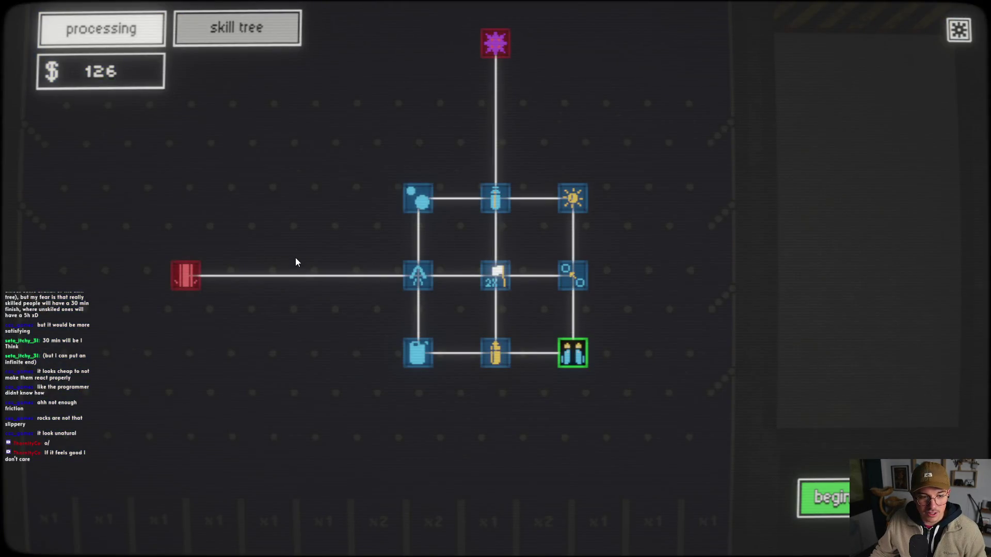
{"action": "mouse_move", "coordinate": [567, 358]}
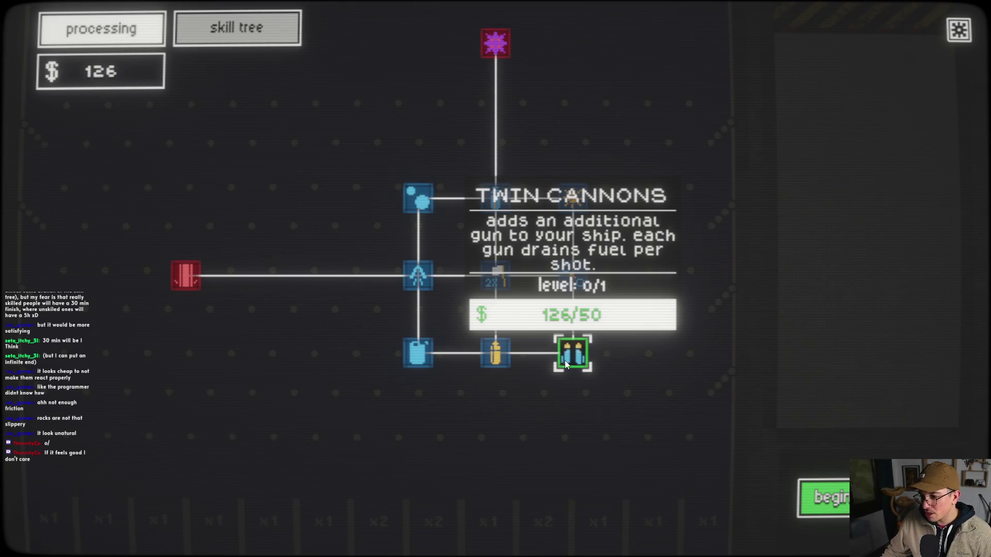
{"action": "left_click", "coordinate": [569, 356]}
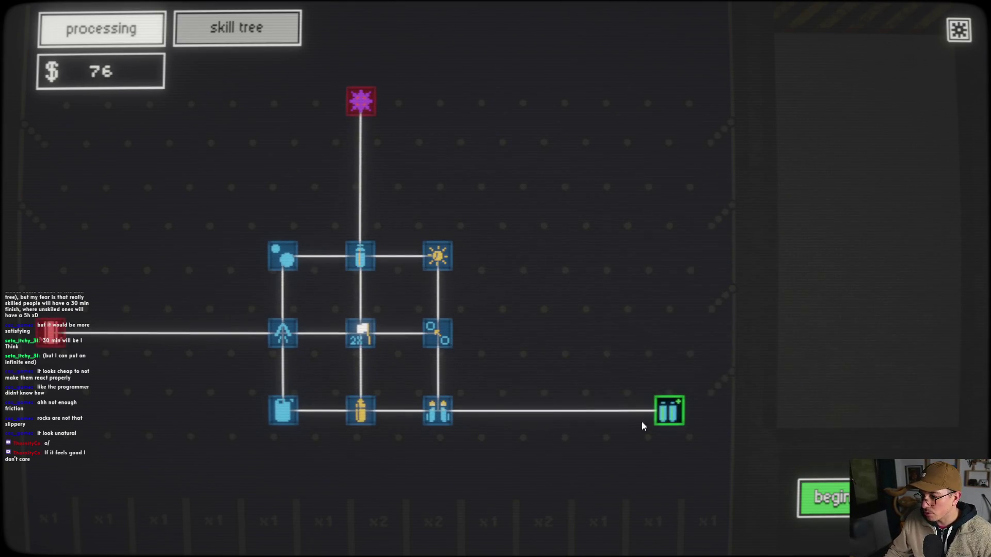
{"action": "mouse_move", "coordinate": [670, 413]}
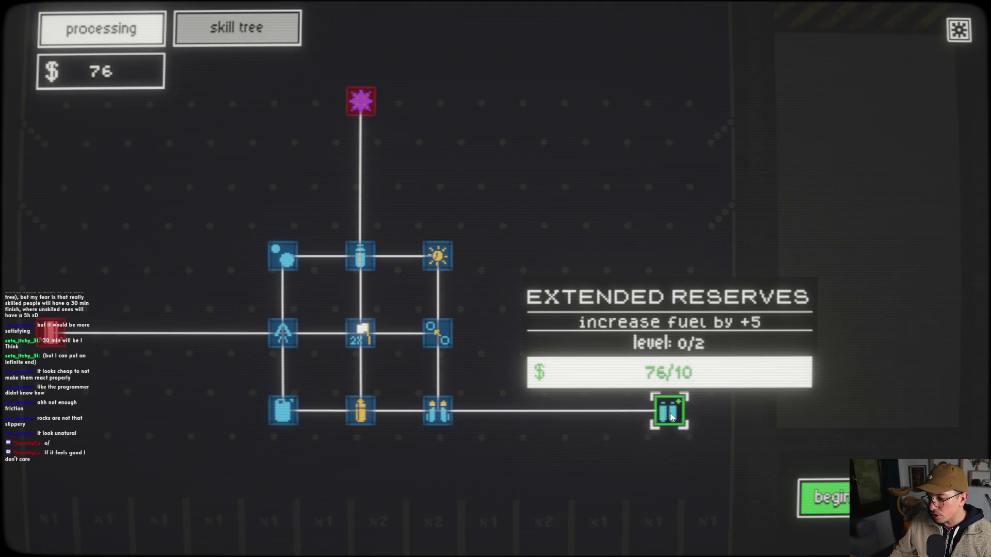
{"action": "left_click", "coordinate": [671, 416]}
{"action": "left_click", "coordinate": [676, 411]}
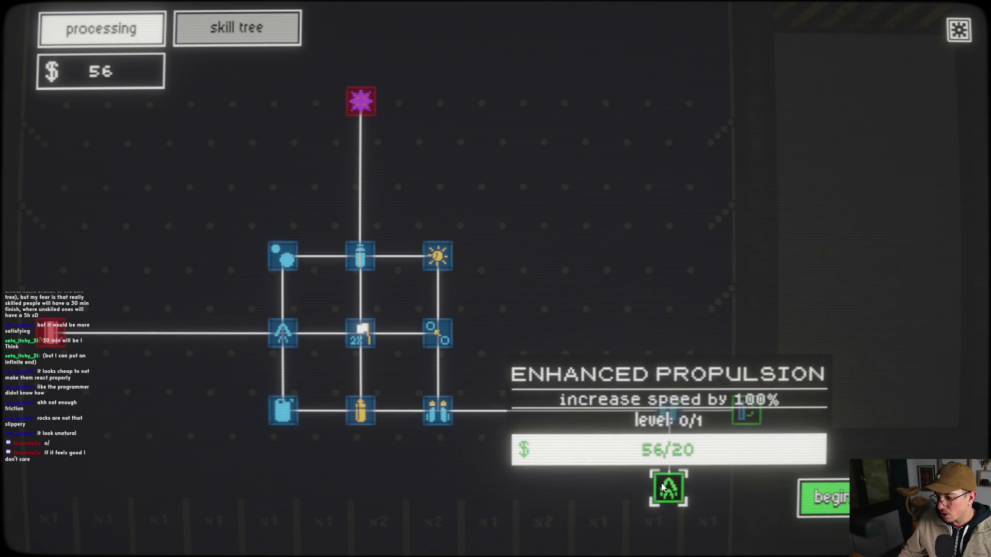
- Buy Autoloader, Enhanced Propulsion and Quota Bonus, leaving $26, and launch the next expedition
{"action": "left_click", "coordinate": [746, 412]}
{"action": "left_click", "coordinate": [669, 488]}
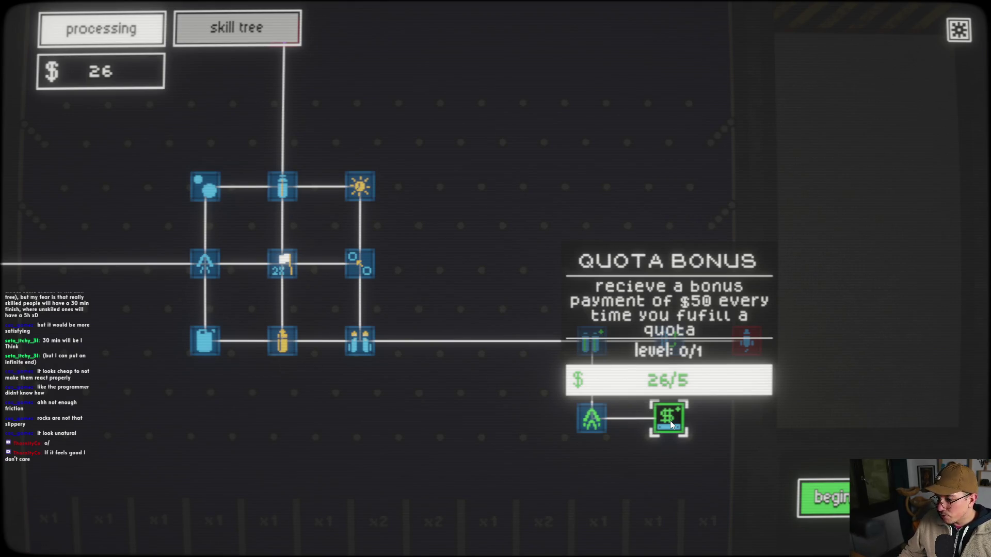
{"action": "left_click", "coordinate": [670, 420]}
{"action": "left_click", "coordinate": [824, 497]}
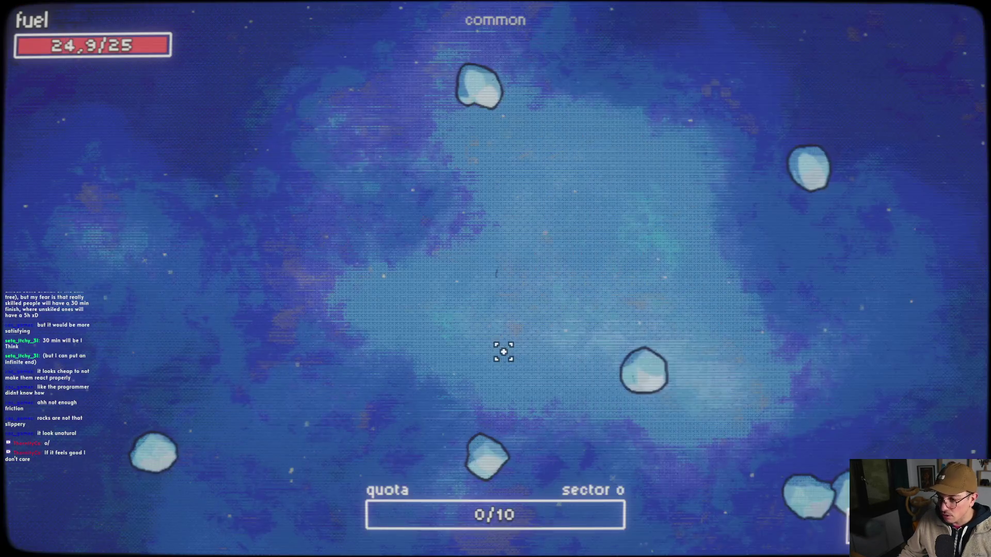
- Smash asteroids across the field until fuel is depleted, collecting 18 blue ores and 1 gold
{"action": "mouse_move", "coordinate": [439, 153]}
{"action": "left_mouse_down"}
{"action": "mouse_move", "coordinate": [463, 97]}
{"action": "mouse_move", "coordinate": [490, 150]}
{"action": "mouse_move", "coordinate": [476, 514]}
{"action": "mouse_move", "coordinate": [526, 491]}
{"action": "mouse_move", "coordinate": [491, 542]}
{"action": "mouse_move", "coordinate": [464, 549]}
{"action": "mouse_move", "coordinate": [475, 551]}
{"action": "mouse_move", "coordinate": [608, 281]}
{"action": "mouse_move", "coordinate": [745, 405]}
{"action": "mouse_move", "coordinate": [819, 440]}
{"action": "mouse_move", "coordinate": [814, 317]}
{"action": "mouse_move", "coordinate": [721, 98]}
{"action": "mouse_move", "coordinate": [622, 99]}
{"action": "mouse_move", "coordinate": [496, 75]}
{"action": "mouse_move", "coordinate": [268, 80]}
{"action": "mouse_move", "coordinate": [320, 75]}
{"action": "mouse_move", "coordinate": [347, 37]}
{"action": "mouse_move", "coordinate": [435, 235]}
{"action": "mouse_move", "coordinate": [365, 26]}
{"action": "mouse_move", "coordinate": [274, 330]}
{"action": "mouse_move", "coordinate": [144, 338]}
{"action": "mouse_move", "coordinate": [356, 434]}
{"action": "mouse_move", "coordinate": [360, 404]}
{"action": "mouse_move", "coordinate": [425, 423]}
{"action": "mouse_move", "coordinate": [551, 518]}
{"action": "left_mouse_up"}
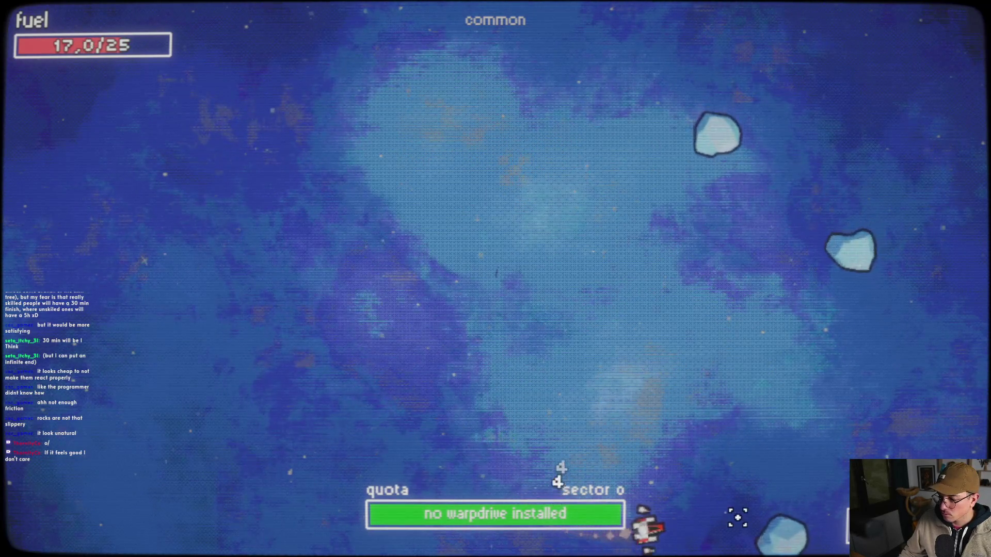
{"action": "left_click_drag", "start_coordinate": [738, 517], "coordinate": [752, 509]}
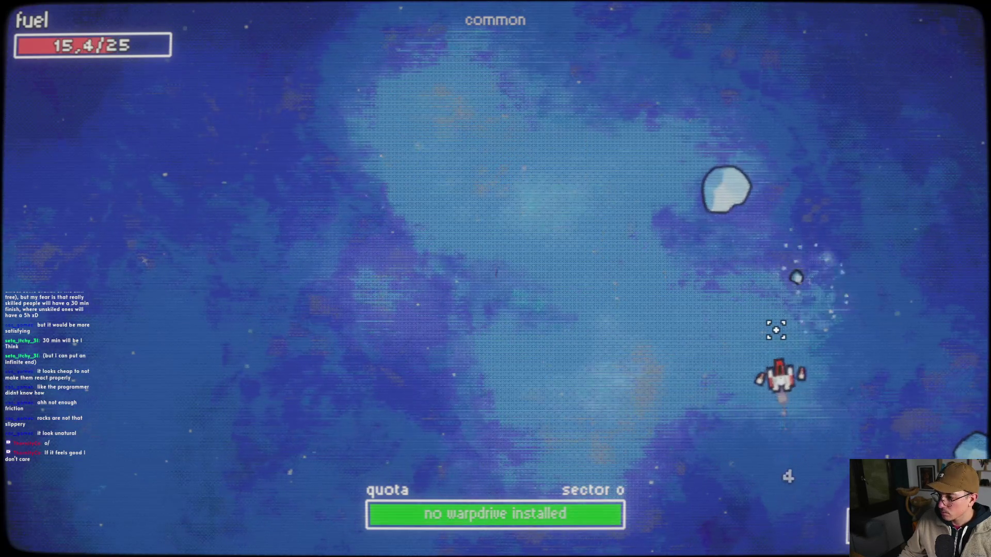
{"action": "mouse_move", "coordinate": [725, 204]}
{"action": "left_mouse_down"}
{"action": "mouse_move", "coordinate": [692, 398]}
{"action": "mouse_move", "coordinate": [792, 416]}
{"action": "mouse_move", "coordinate": [852, 402]}
{"action": "mouse_move", "coordinate": [910, 442]}
{"action": "mouse_move", "coordinate": [533, 458]}
{"action": "mouse_move", "coordinate": [644, 414]}
{"action": "mouse_move", "coordinate": [898, 277]}
{"action": "mouse_move", "coordinate": [920, 228]}
{"action": "mouse_move", "coordinate": [969, 218]}
{"action": "mouse_move", "coordinate": [977, 432]}
{"action": "mouse_move", "coordinate": [525, 478]}
{"action": "mouse_move", "coordinate": [444, 462]}
{"action": "mouse_move", "coordinate": [354, 437]}
{"action": "mouse_move", "coordinate": [363, 385]}
{"action": "mouse_move", "coordinate": [346, 389]}
{"action": "mouse_move", "coordinate": [358, 312]}
{"action": "mouse_move", "coordinate": [413, 288]}
{"action": "mouse_move", "coordinate": [188, 454]}
{"action": "mouse_move", "coordinate": [274, 522]}
{"action": "mouse_move", "coordinate": [519, 331]}
{"action": "left_mouse_up"}
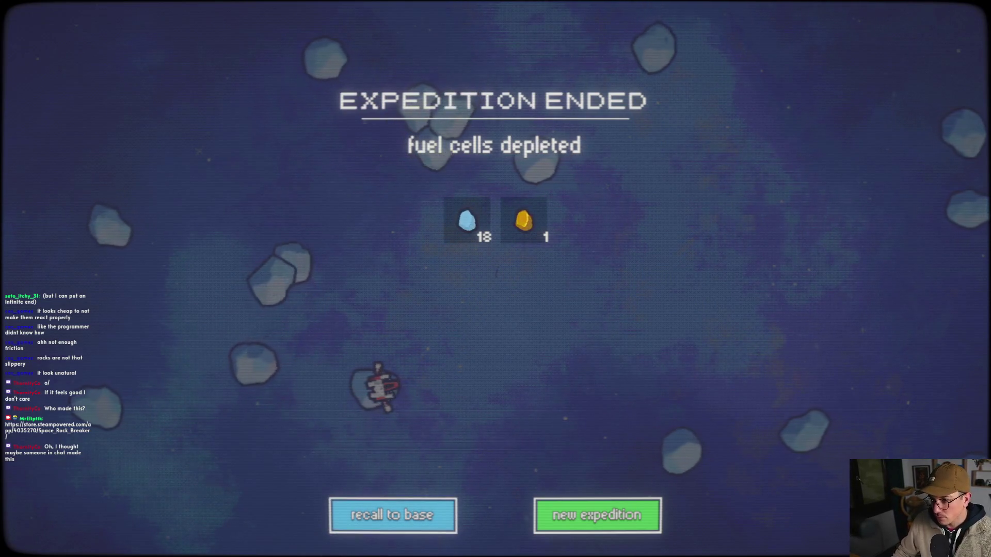
- Recall the ship and let the ore drop through the plinko board, reaching $148
{"action": "left_click", "coordinate": [421, 521]}
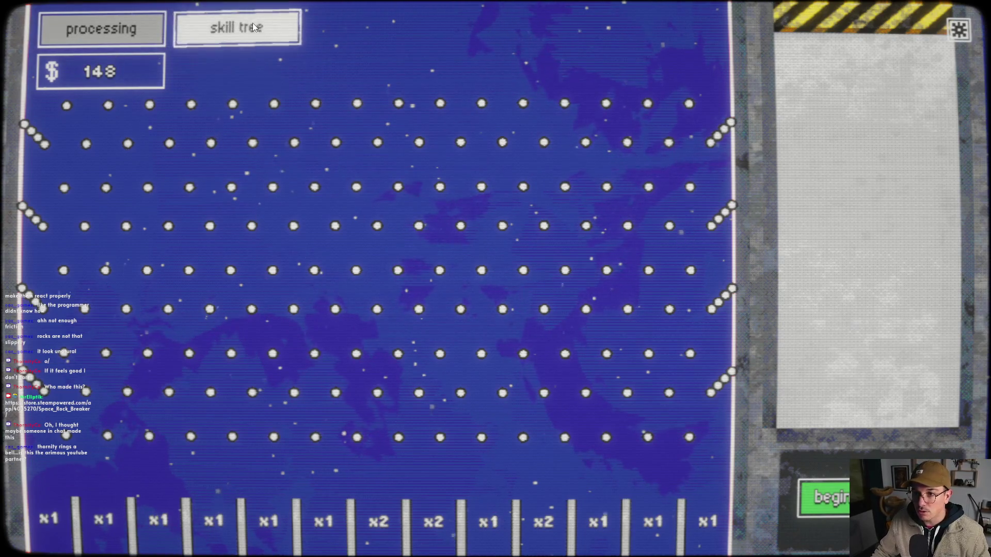
- Let the last ore finish processing at $148, then switch to the skill tree
{"action": "left_click", "coordinate": [237, 28]}
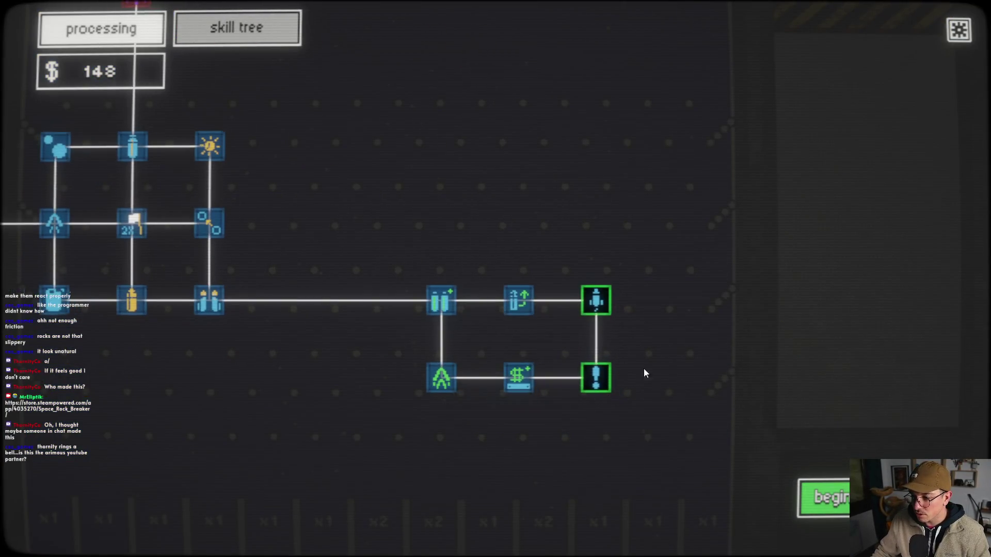
- Buy the Miner Missile upgrade, leaving $73, and start the next expedition
{"action": "mouse_move", "coordinate": [482, 332]}
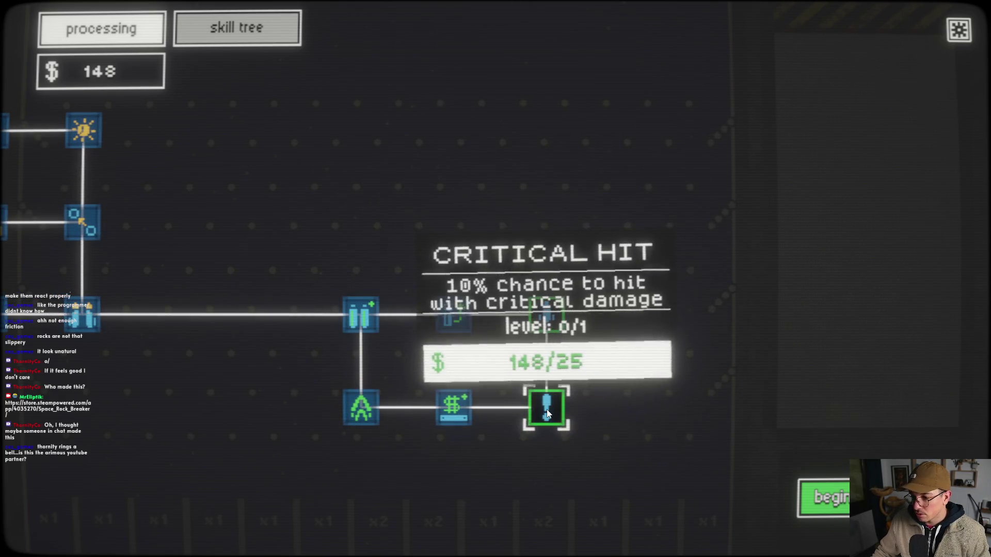
{"action": "mouse_move", "coordinate": [546, 319]}
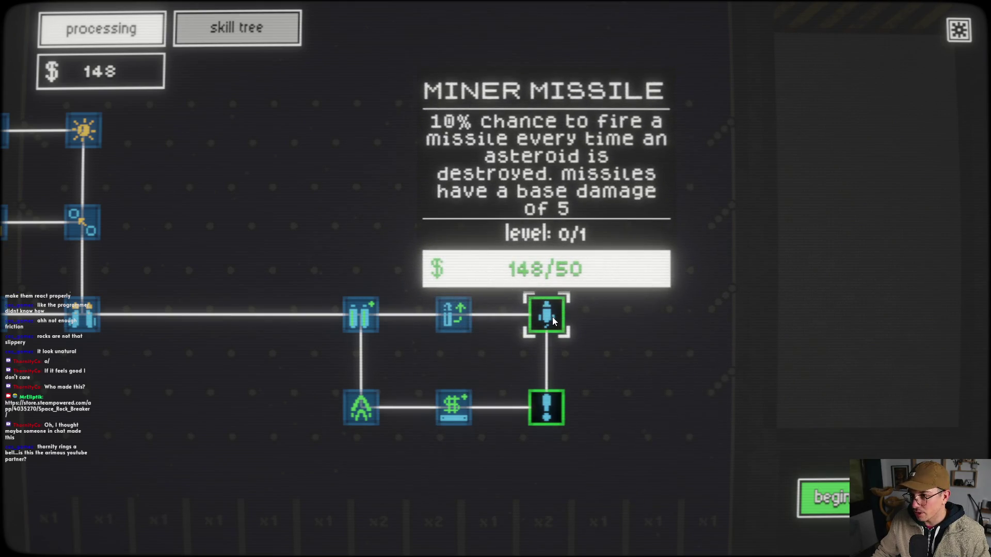
{"action": "left_click", "coordinate": [552, 320]}
{"action": "mouse_move", "coordinate": [549, 408]}
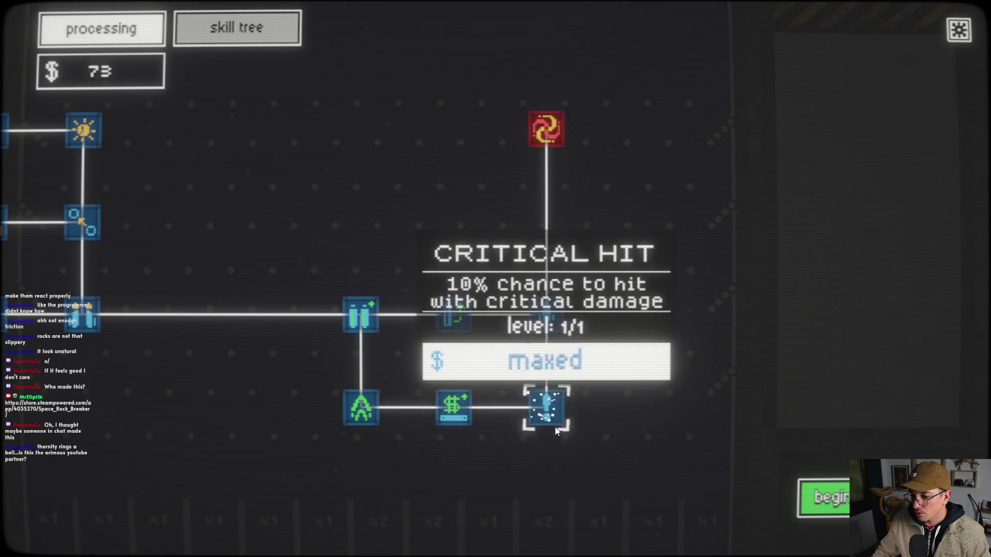
{"action": "scroll", "coordinate": [847, 382], "scroll_direction": "down", "scroll_amount": 2}
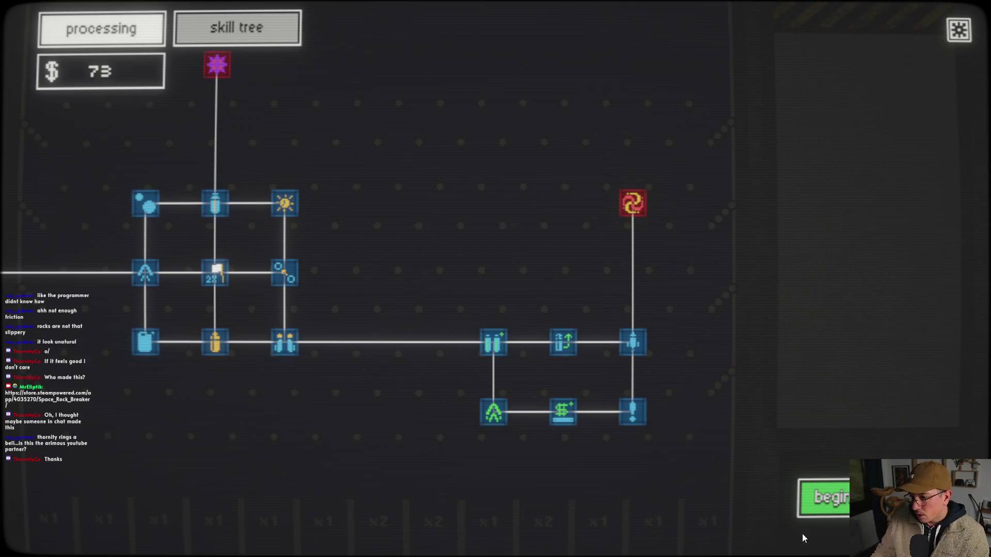
{"action": "left_click", "coordinate": [815, 498]}
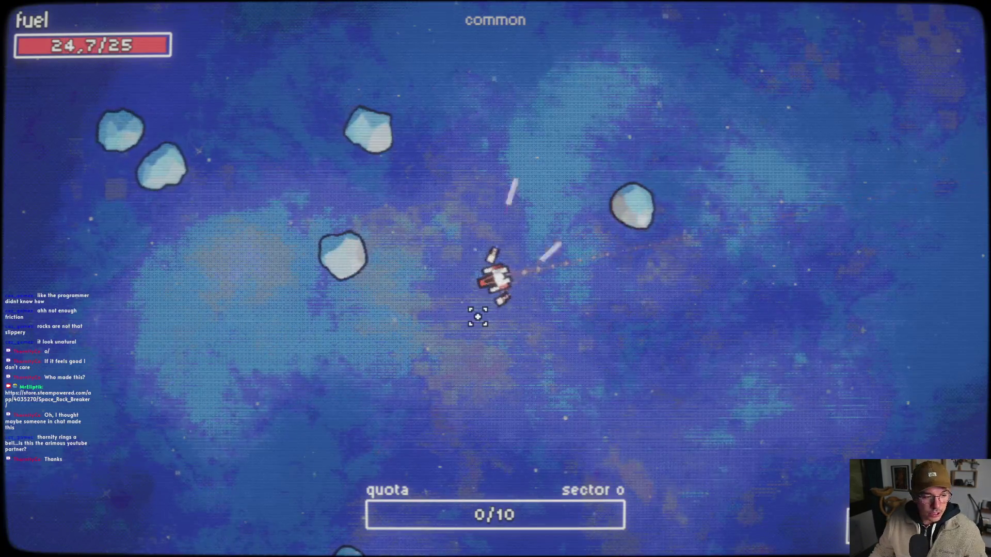
- Chase and shoot rocks until the fuel empties with 19 blue and 1 gold ore, then recall to base
{"action": "mouse_move", "coordinate": [478, 317]}
{"action": "left_mouse_down"}
{"action": "mouse_move", "coordinate": [389, 276]}
{"action": "mouse_move", "coordinate": [358, 274]}
{"action": "mouse_move", "coordinate": [343, 216]}
{"action": "mouse_move", "coordinate": [382, 104]}
{"action": "mouse_move", "coordinate": [409, 77]}
{"action": "mouse_move", "coordinate": [227, 160]}
{"action": "mouse_move", "coordinate": [232, 206]}
{"action": "mouse_move", "coordinate": [404, 471]}
{"action": "mouse_move", "coordinate": [447, 485]}
{"action": "mouse_move", "coordinate": [657, 210]}
{"action": "mouse_move", "coordinate": [705, 124]}
{"action": "left_mouse_up"}
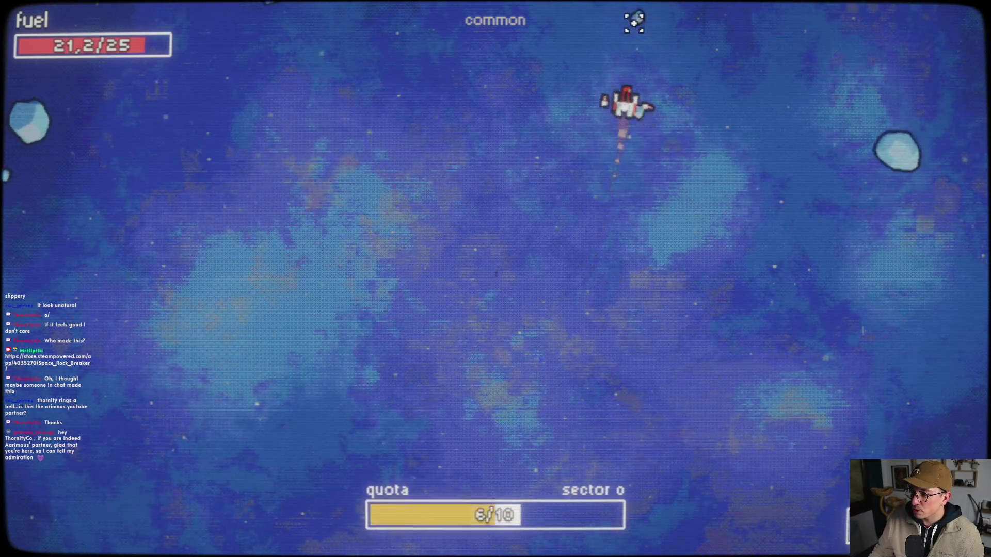
{"action": "mouse_move", "coordinate": [790, 201]}
{"action": "left_mouse_down"}
{"action": "mouse_move", "coordinate": [714, 181]}
{"action": "mouse_move", "coordinate": [917, 156]}
{"action": "left_mouse_up"}
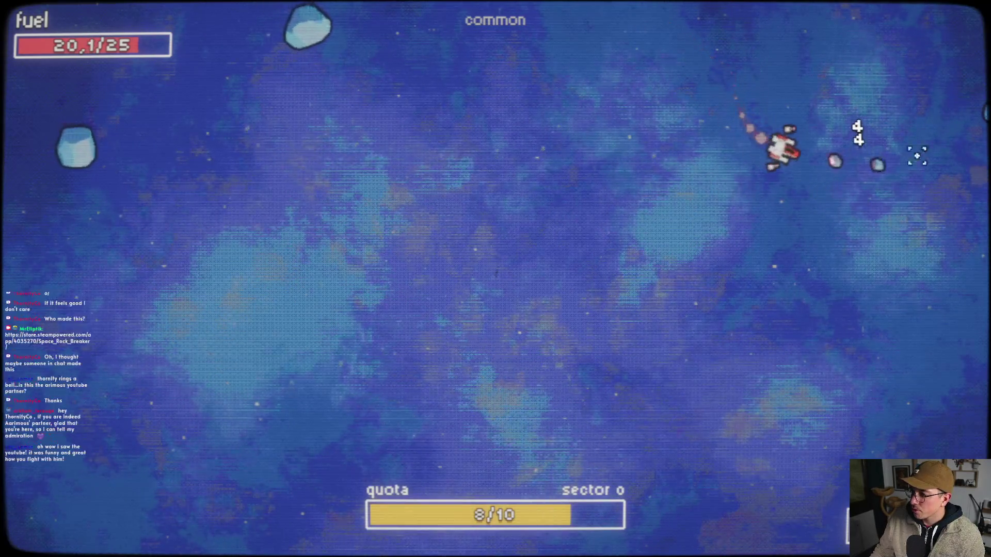
{"action": "mouse_move", "coordinate": [739, 283]}
{"action": "left_mouse_down"}
{"action": "mouse_move", "coordinate": [806, 217]}
{"action": "mouse_move", "coordinate": [919, 155]}
{"action": "mouse_move", "coordinate": [834, 95]}
{"action": "mouse_move", "coordinate": [428, 226]}
{"action": "mouse_move", "coordinate": [394, 127]}
{"action": "left_mouse_up"}
{"action": "left_click_drag", "start_coordinate": [354, 153], "coordinate": [266, 232]}
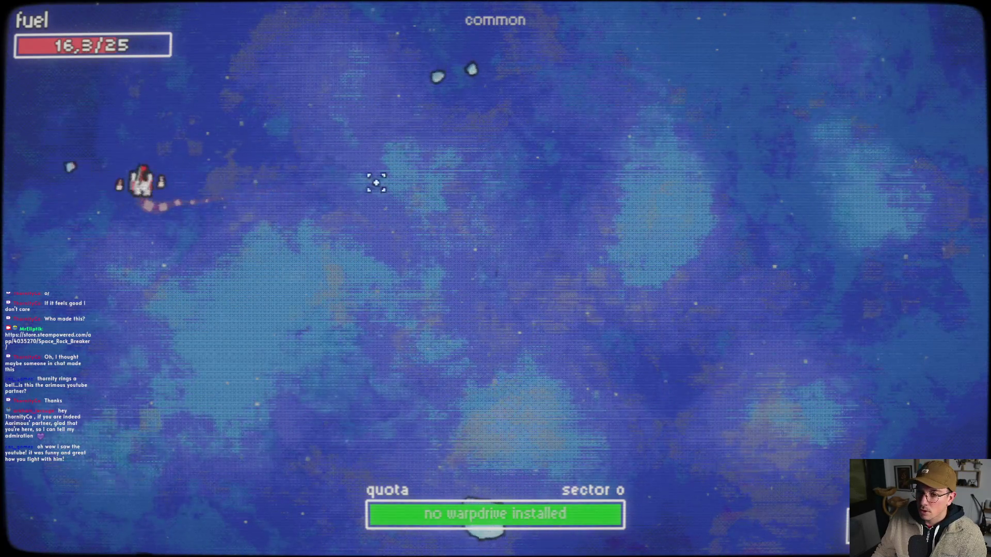
{"action": "left_click_drag", "start_coordinate": [565, 70], "coordinate": [447, 533]}
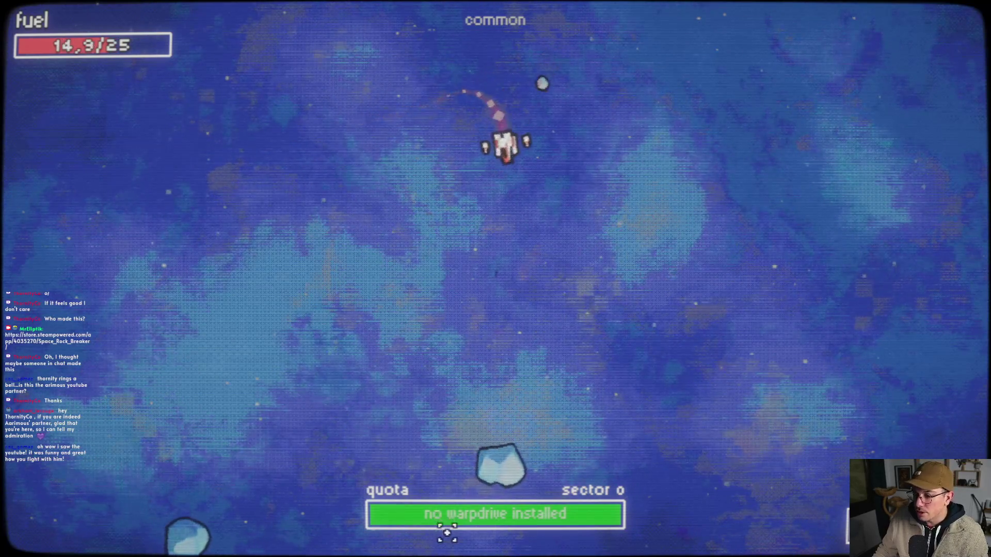
{"action": "mouse_move", "coordinate": [310, 436]}
{"action": "left_mouse_down"}
{"action": "mouse_move", "coordinate": [106, 545]}
{"action": "mouse_move", "coordinate": [557, 382]}
{"action": "mouse_move", "coordinate": [673, 429]}
{"action": "mouse_move", "coordinate": [668, 448]}
{"action": "left_mouse_up"}
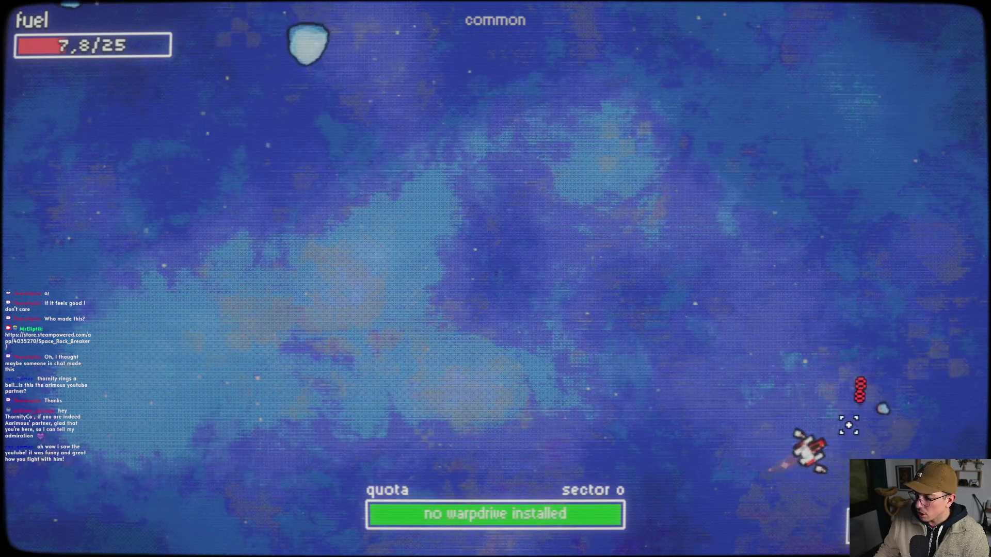
{"action": "left_click_drag", "start_coordinate": [650, 320], "coordinate": [425, 273]}
{"action": "mouse_move", "coordinate": [407, 237]}
{"action": "left_mouse_down"}
{"action": "mouse_move", "coordinate": [423, 223]}
{"action": "mouse_move", "coordinate": [575, 356]}
{"action": "mouse_move", "coordinate": [365, 263]}
{"action": "mouse_move", "coordinate": [485, 311]}
{"action": "mouse_move", "coordinate": [308, 257]}
{"action": "left_mouse_up"}
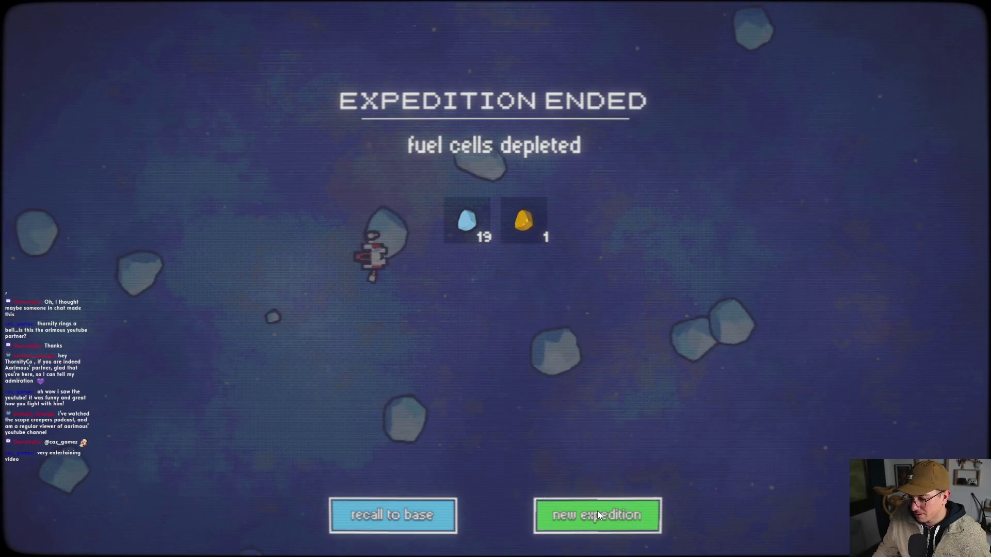
{"action": "left_click", "coordinate": [416, 512]}
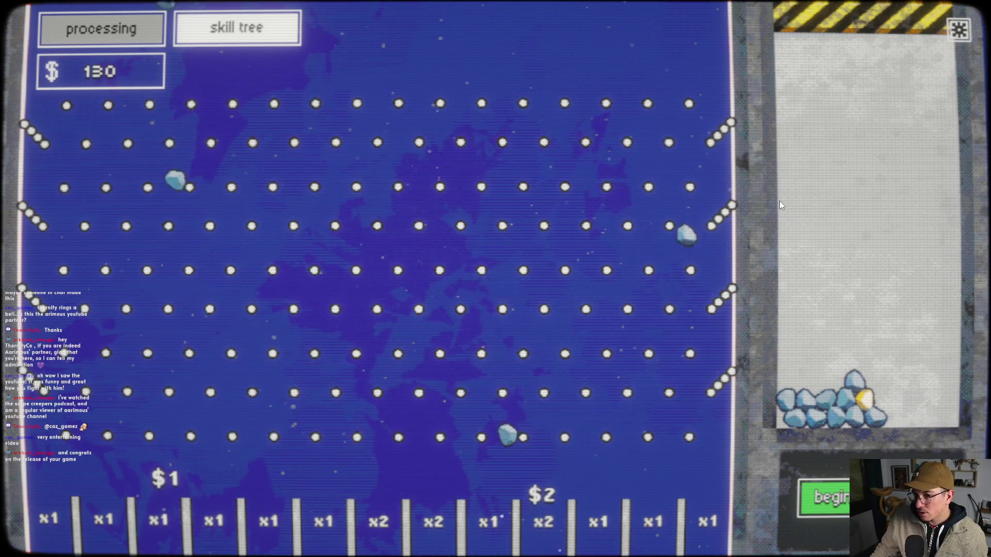
- Drop every rock from the hopper onto the peg board, bringing the money to $197
{"action": "left_click", "coordinate": [836, 406]}
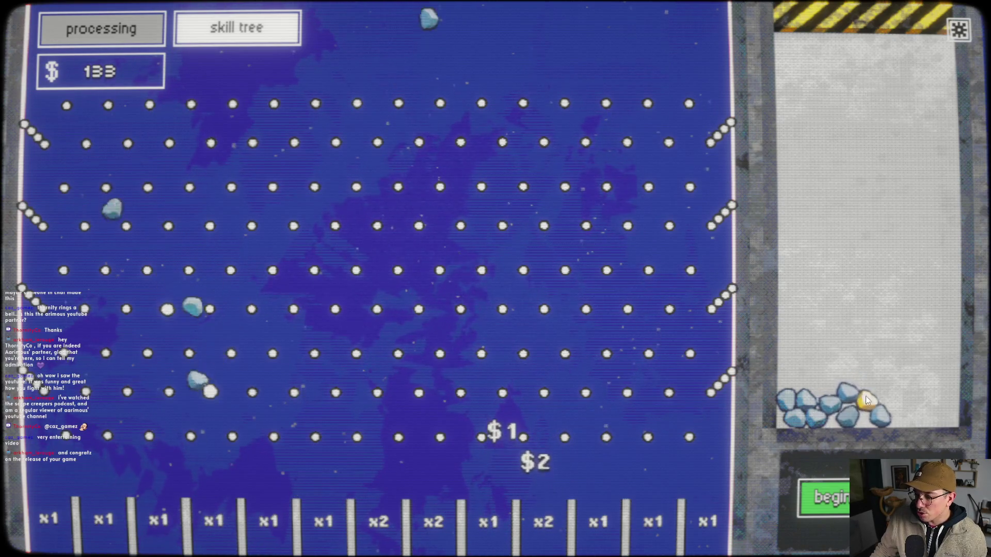
{"action": "left_click", "coordinate": [836, 411]}
{"action": "left_click", "coordinate": [823, 413]}
{"action": "left_click", "coordinate": [803, 415]}
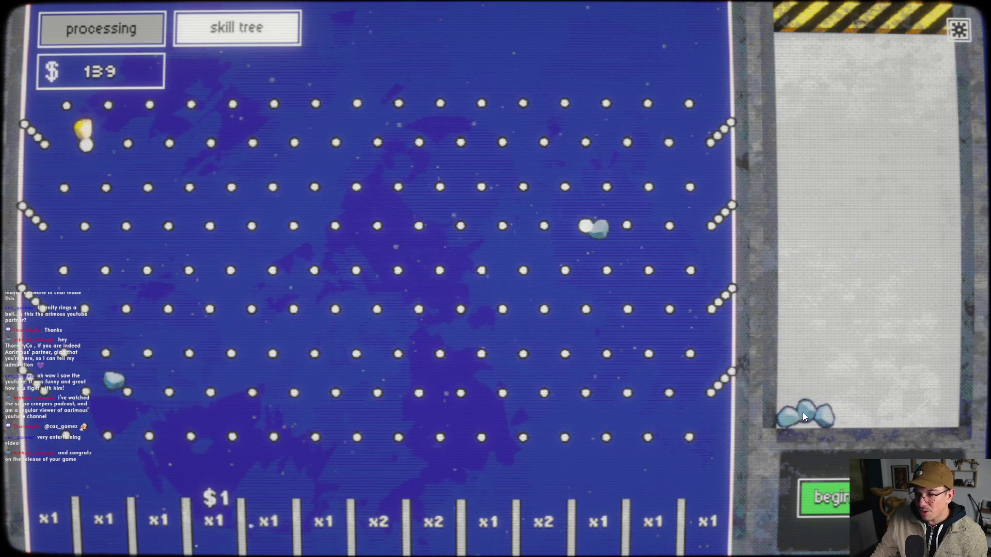
{"action": "left_click", "coordinate": [803, 413]}
{"action": "left_click", "coordinate": [803, 413]}
{"action": "left_click", "coordinate": [803, 417]}
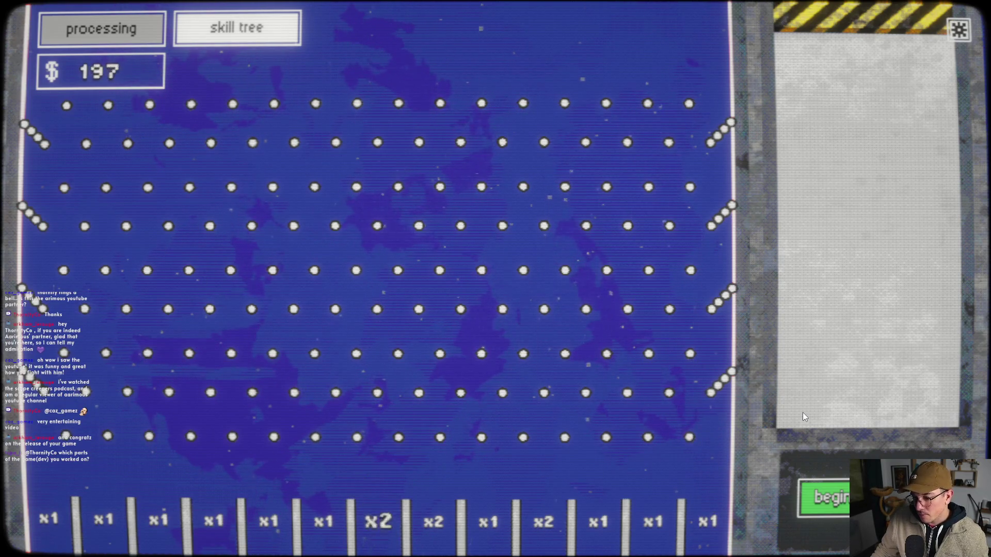
{"action": "left_click", "coordinate": [237, 41]}
- Unlock the $100 Warp Drive and Enhanced Ordnance upgrades, leaving $47, then begin a new expedition
{"action": "mouse_move", "coordinate": [489, 262]}
{"action": "left_mouse_down"}
{"action": "mouse_move", "coordinate": [478, 221]}
{"action": "mouse_move", "coordinate": [332, 321]}
{"action": "mouse_move", "coordinate": [543, 303]}
{"action": "left_mouse_up"}
{"action": "mouse_move", "coordinate": [753, 261]}
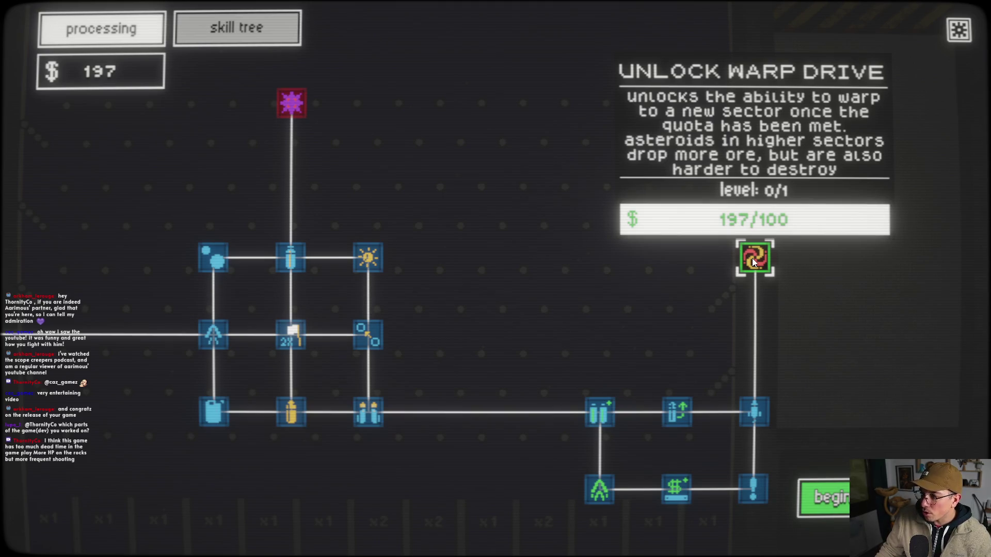
{"action": "left_click", "coordinate": [753, 261]}
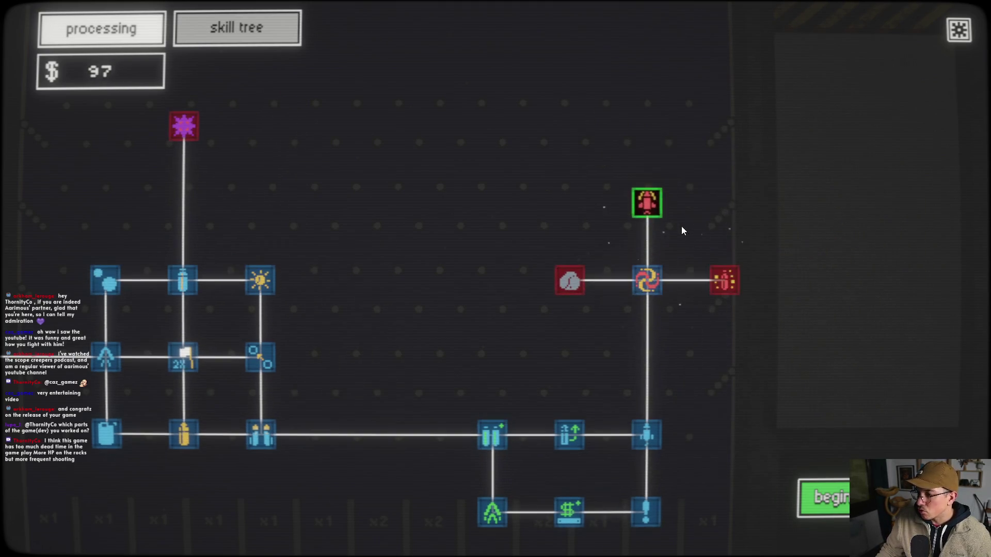
{"action": "left_click", "coordinate": [640, 200]}
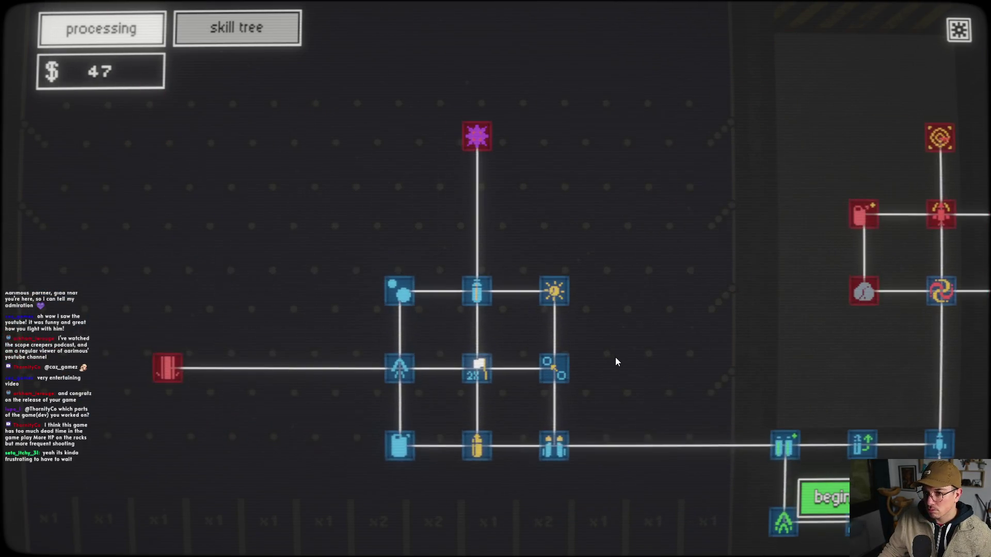
{"action": "left_click", "coordinate": [844, 490]}
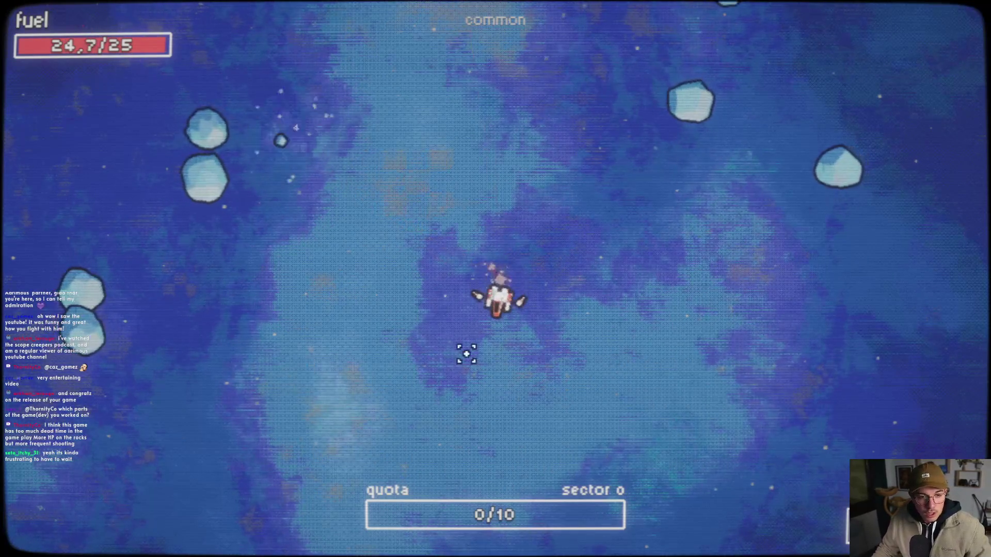
- Shoot asteroids to fill sector 0's 10-ore quota, mining 19 blue and 1 gold until fuel runs out
{"action": "mouse_move", "coordinate": [466, 354]}
{"action": "left_mouse_down"}
{"action": "mouse_move", "coordinate": [387, 337]}
{"action": "mouse_move", "coordinate": [354, 293]}
{"action": "mouse_move", "coordinate": [368, 282]}
{"action": "left_mouse_up"}
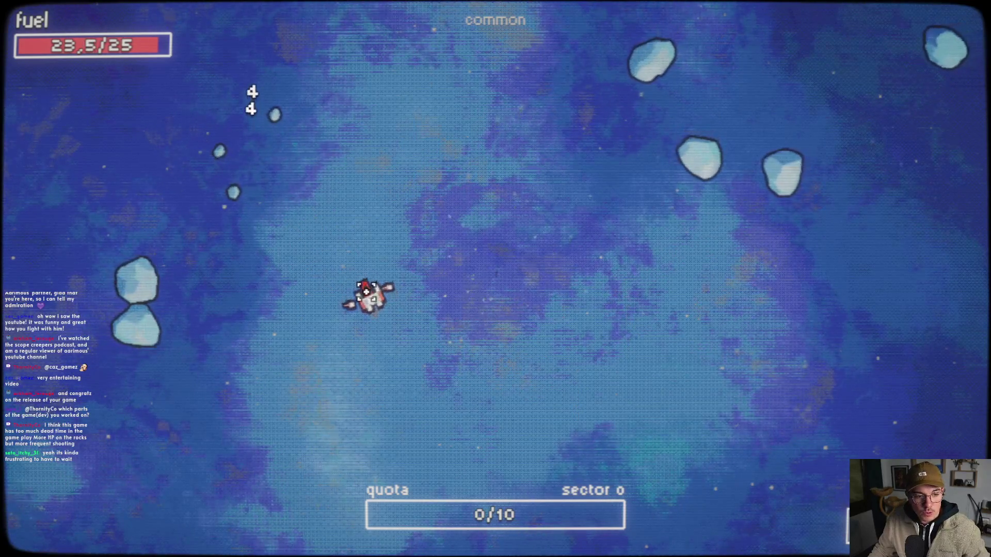
{"action": "mouse_move", "coordinate": [155, 310]}
{"action": "left_mouse_down"}
{"action": "mouse_move", "coordinate": [72, 385]}
{"action": "mouse_move", "coordinate": [30, 381]}
{"action": "mouse_move", "coordinate": [272, 62]}
{"action": "mouse_move", "coordinate": [274, 44]}
{"action": "mouse_move", "coordinate": [397, 44]}
{"action": "mouse_move", "coordinate": [415, 12]}
{"action": "left_mouse_up"}
{"action": "left_click_drag", "start_coordinate": [552, 129], "coordinate": [615, 151]}
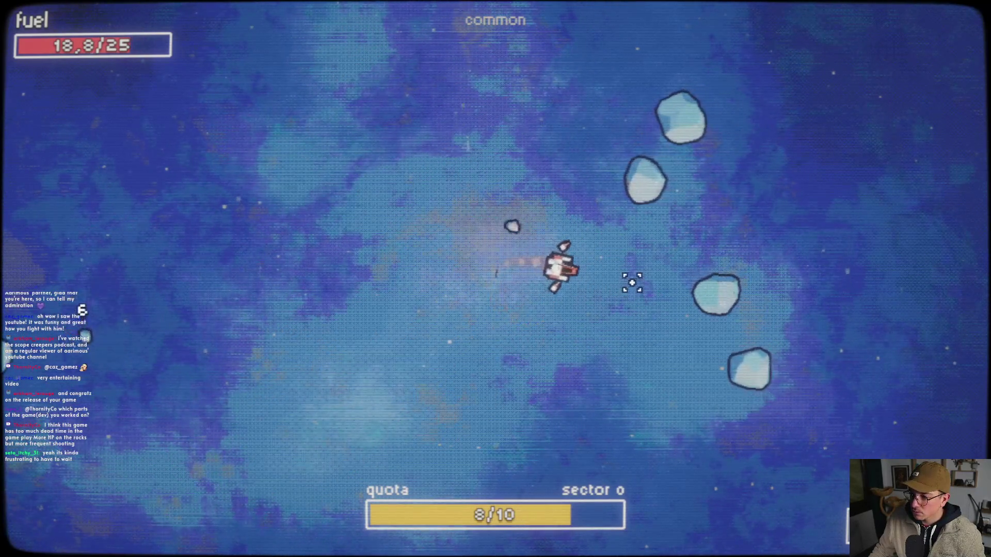
{"action": "left_click_drag", "start_coordinate": [633, 282], "coordinate": [265, 309]}
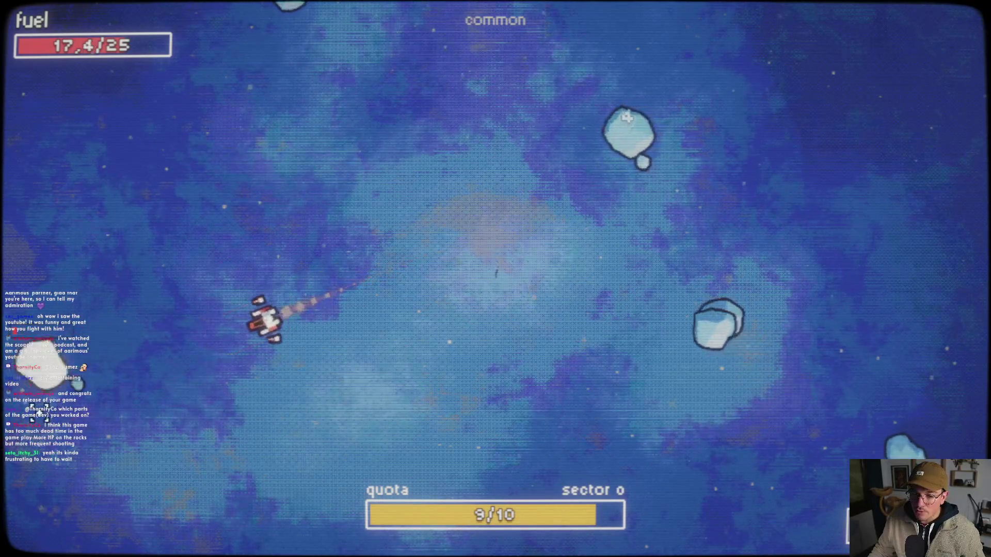
{"action": "mouse_move", "coordinate": [144, 424]}
{"action": "left_mouse_down"}
{"action": "mouse_move", "coordinate": [155, 397]}
{"action": "mouse_move", "coordinate": [377, 287]}
{"action": "left_mouse_up"}
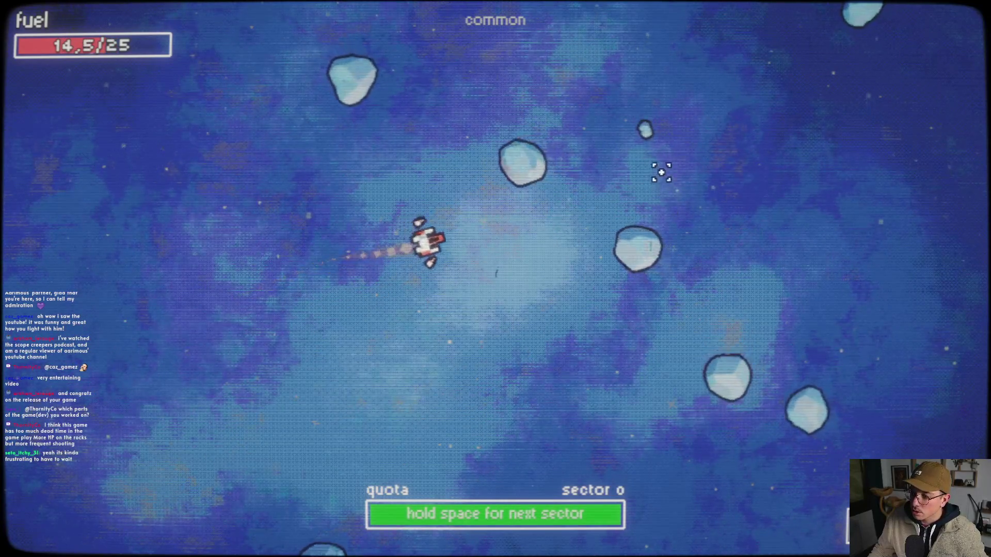
{"action": "mouse_move", "coordinate": [321, 170]}
{"action": "left_mouse_down"}
{"action": "mouse_move", "coordinate": [367, 250]}
{"action": "mouse_move", "coordinate": [427, 294]}
{"action": "mouse_move", "coordinate": [664, 172]}
{"action": "mouse_move", "coordinate": [504, 183]}
{"action": "mouse_move", "coordinate": [462, 239]}
{"action": "mouse_move", "coordinate": [376, 100]}
{"action": "mouse_move", "coordinate": [542, 325]}
{"action": "mouse_move", "coordinate": [615, 367]}
{"action": "mouse_move", "coordinate": [660, 440]}
{"action": "mouse_move", "coordinate": [723, 401]}
{"action": "mouse_move", "coordinate": [764, 336]}
{"action": "mouse_move", "coordinate": [778, 400]}
{"action": "mouse_move", "coordinate": [659, 436]}
{"action": "mouse_move", "coordinate": [628, 237]}
{"action": "mouse_move", "coordinate": [836, 281]}
{"action": "mouse_move", "coordinate": [738, 465]}
{"action": "mouse_move", "coordinate": [721, 456]}
{"action": "mouse_move", "coordinate": [666, 485]}
{"action": "mouse_move", "coordinate": [764, 550]}
{"action": "mouse_move", "coordinate": [709, 437]}
{"action": "mouse_move", "coordinate": [651, 425]}
{"action": "mouse_move", "coordinate": [601, 354]}
{"action": "mouse_move", "coordinate": [506, 382]}
{"action": "mouse_move", "coordinate": [686, 500]}
{"action": "mouse_move", "coordinate": [562, 471]}
{"action": "left_mouse_up"}
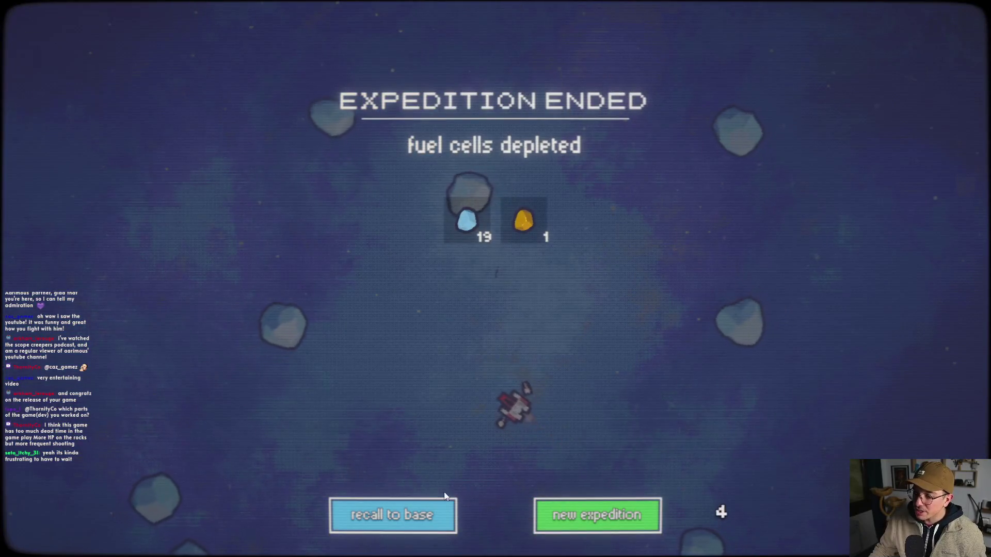
- Recall to base, process the ore on the plinko board to reach $171, and open the skill tree
{"action": "left_click", "coordinate": [443, 509]}
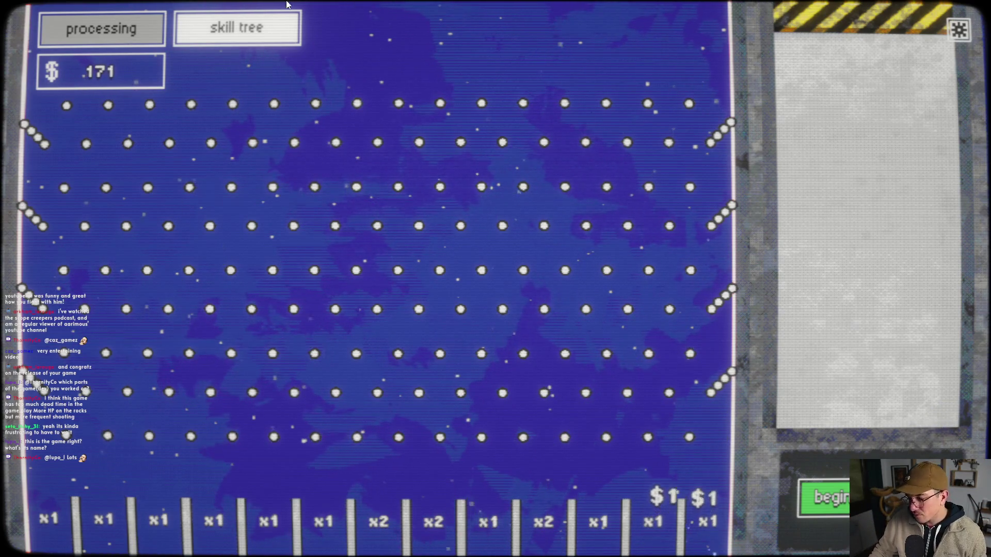
{"action": "left_click", "coordinate": [233, 43]}
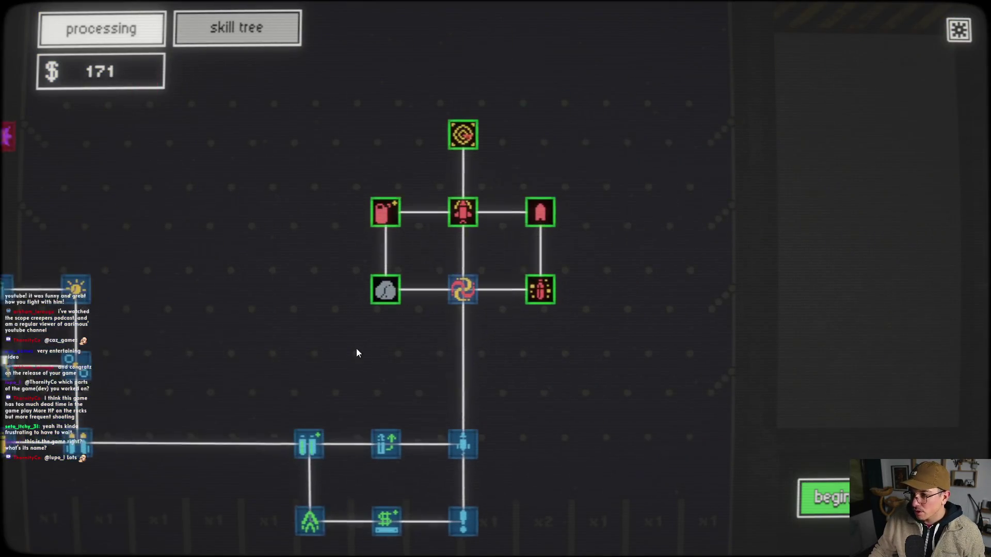
- Buy the Iron Ore and More Fuel upgrades, leaving $21, and begin an expedition with 27 fuel
{"action": "mouse_move", "coordinate": [372, 294]}
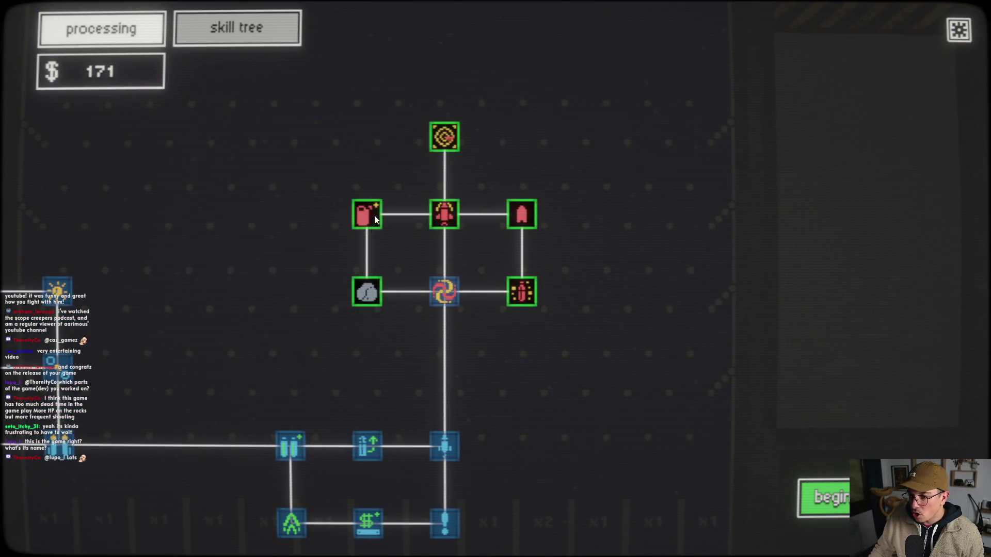
{"action": "left_click", "coordinate": [372, 292]}
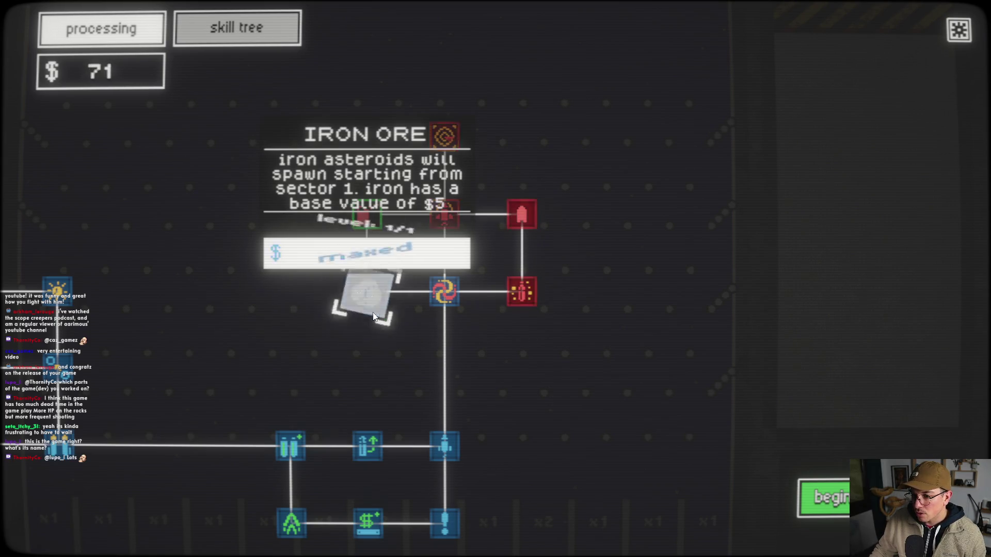
{"action": "mouse_move", "coordinate": [376, 224]}
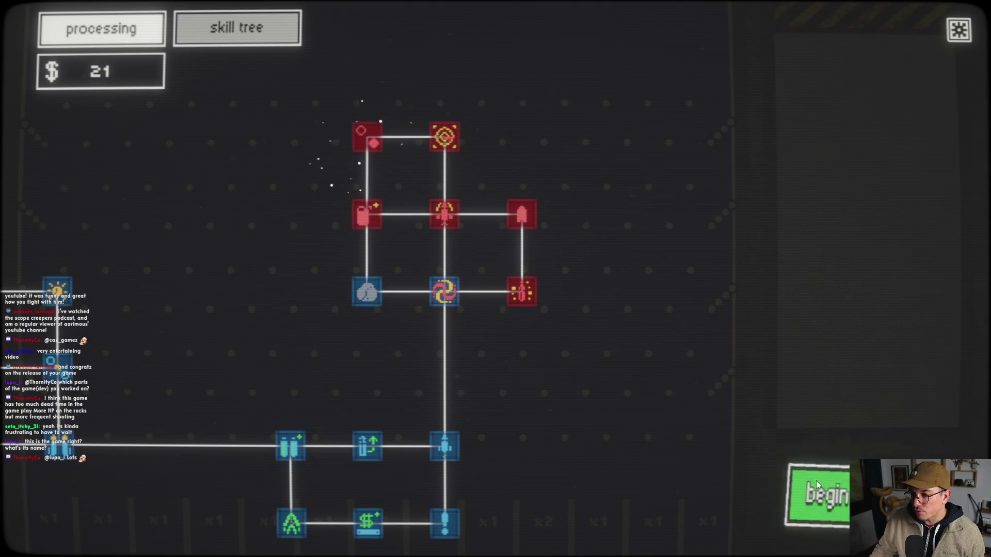
{"action": "left_click", "coordinate": [826, 498]}
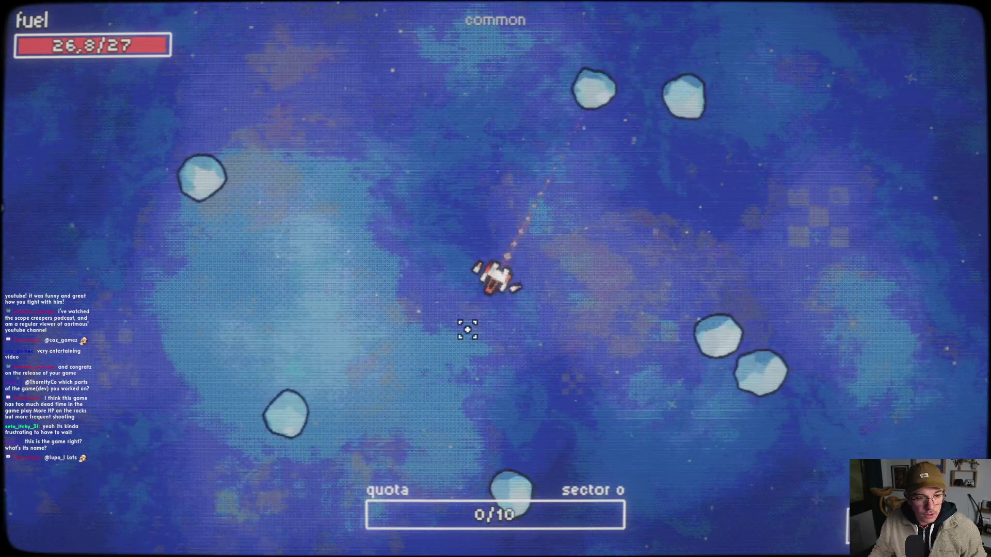
- Fly the ship with WASD through the field, collecting ore pickups
{"action": "key", "text": "a"}
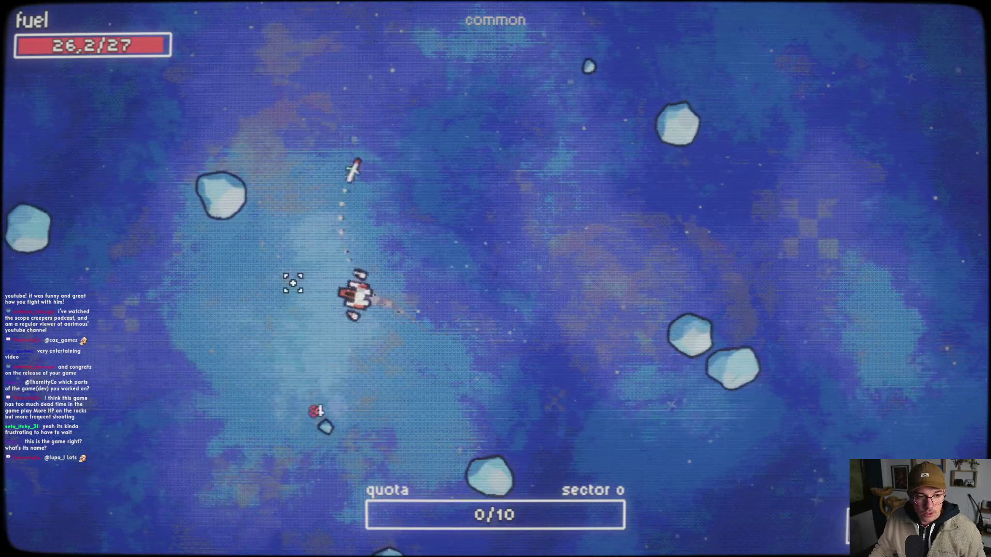
{"action": "key", "text": "s"}
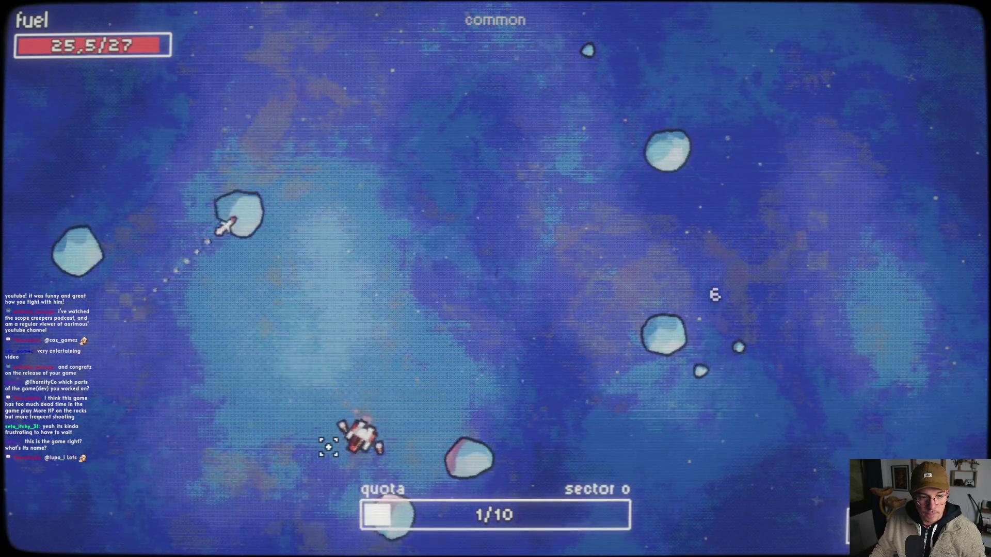
{"action": "key", "text": "a"}
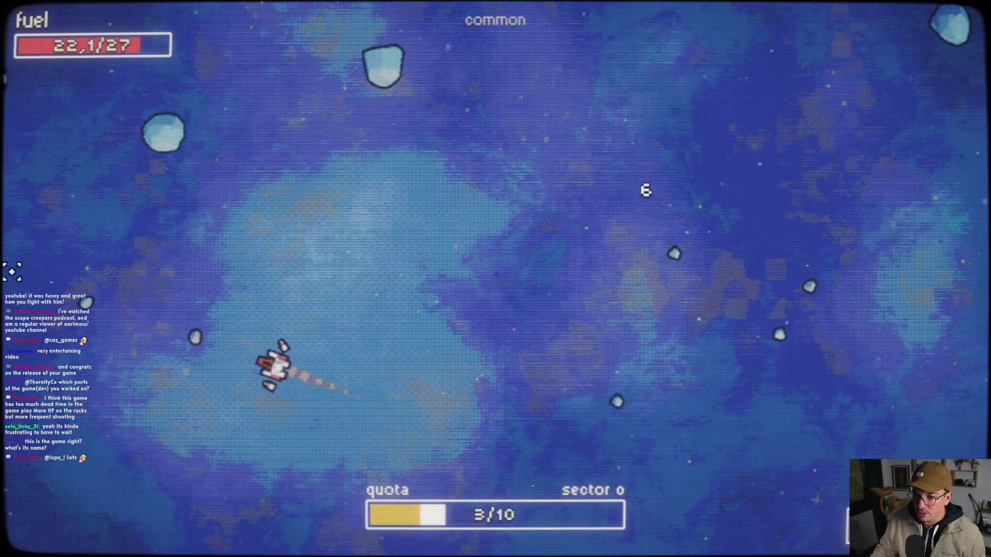
{"action": "key", "text": "w"}
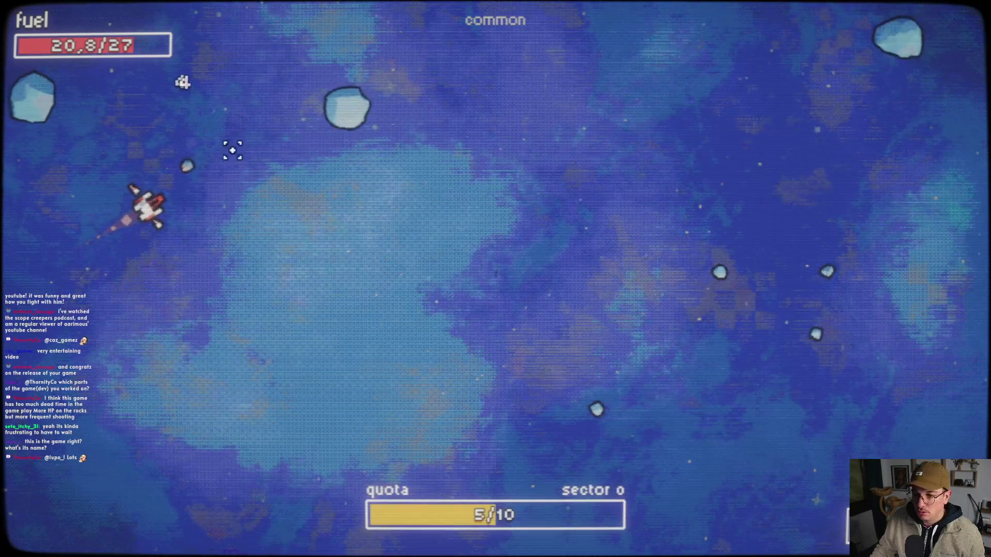
{"action": "key", "text": "w"}
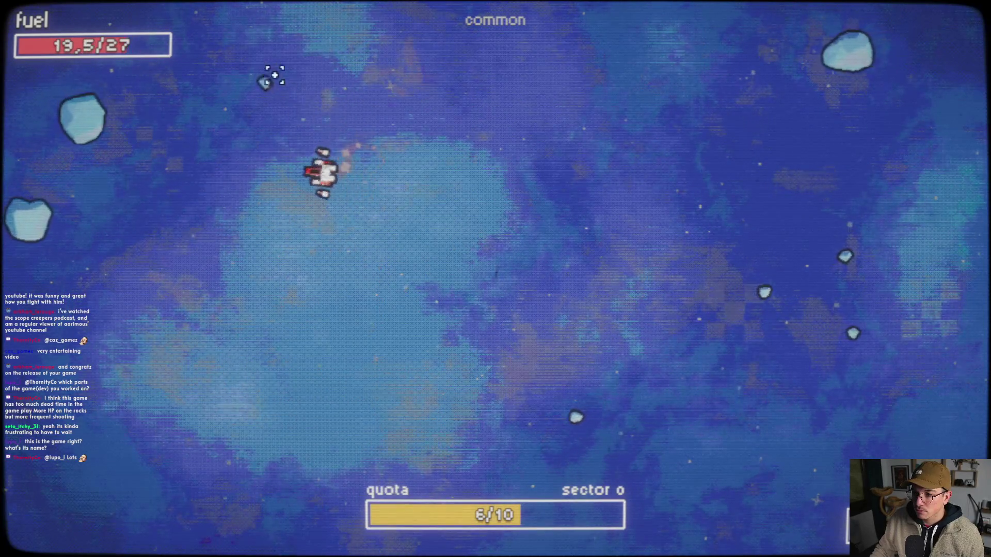
{"action": "key", "text": "w"}
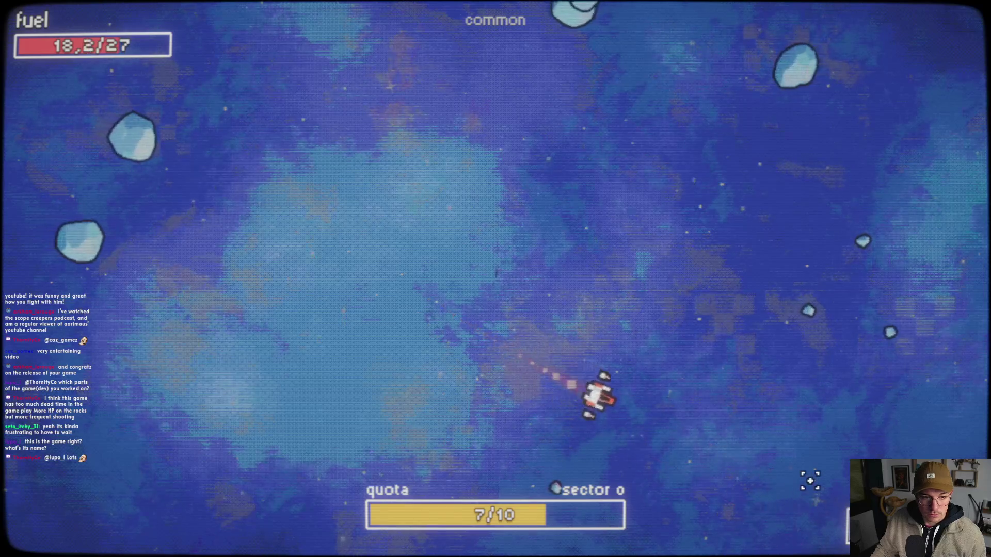
{"action": "key", "text": "w"}
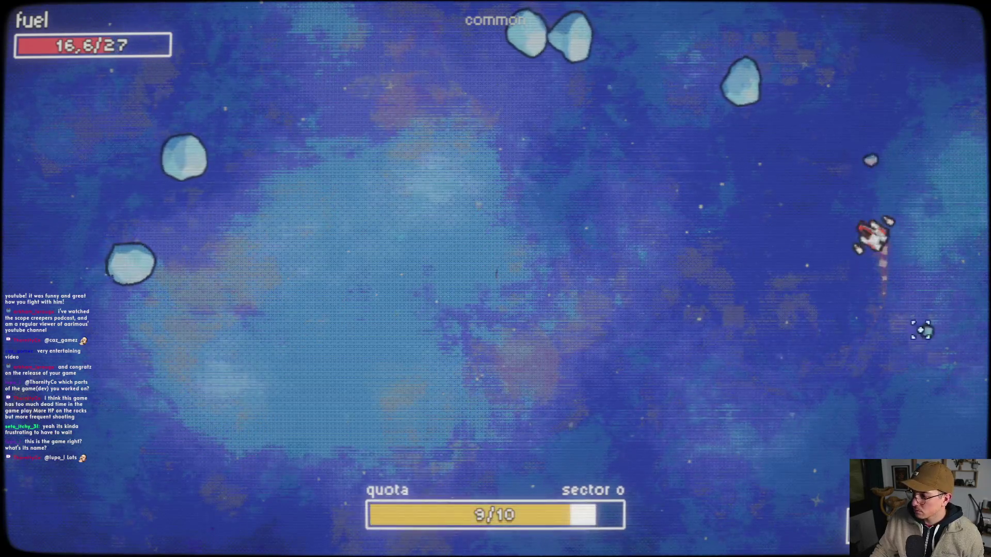
- Ram the remaining asteroids until fuel runs out, ending with 21 blue ores collected
{"action": "key", "text": "w"}
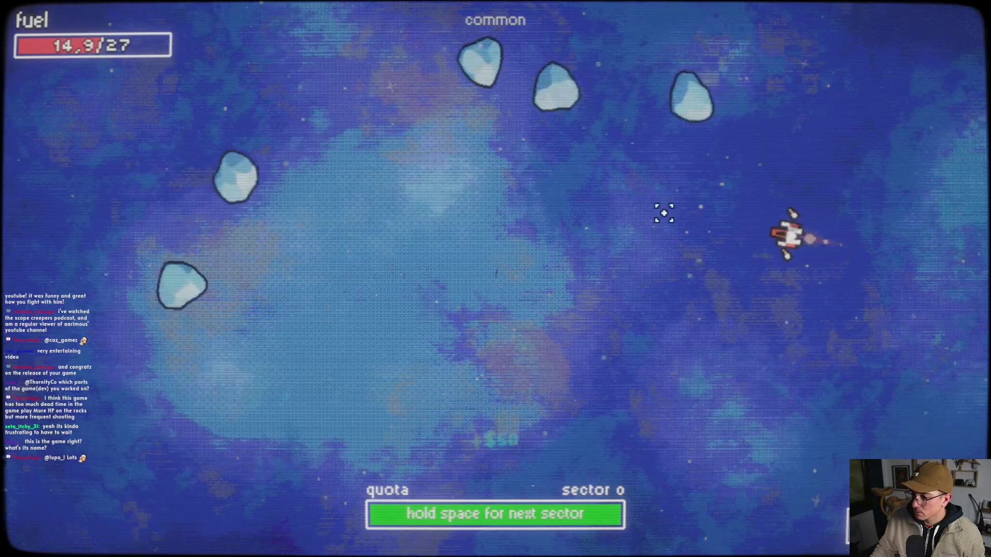
{"action": "key", "text": "w"}
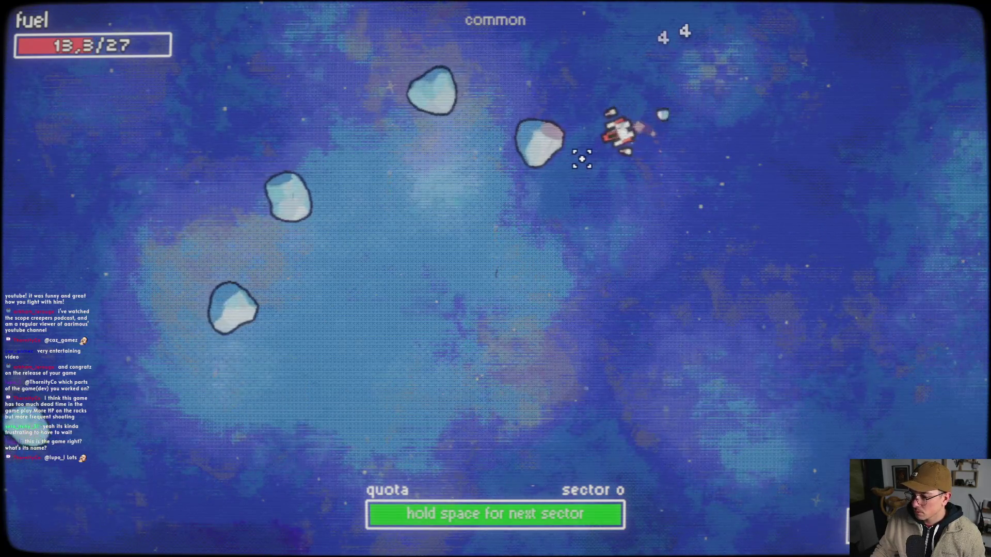
{"action": "key", "text": "w"}
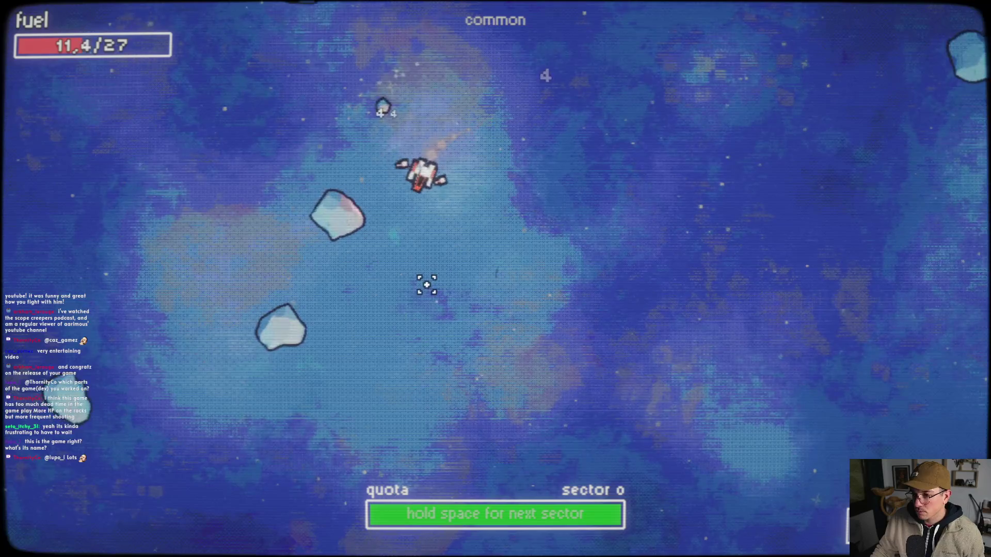
{"action": "key", "text": "w"}
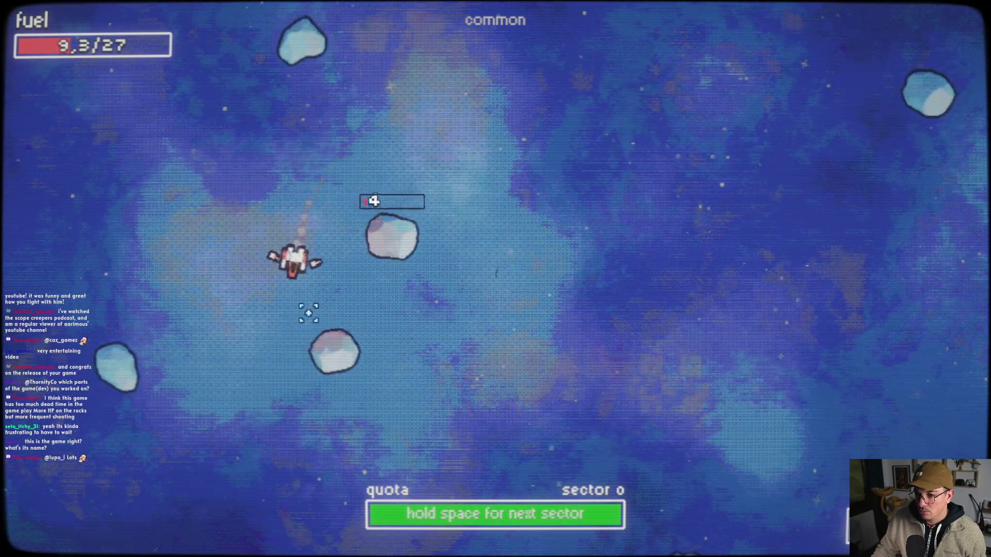
{"action": "key", "text": "w"}
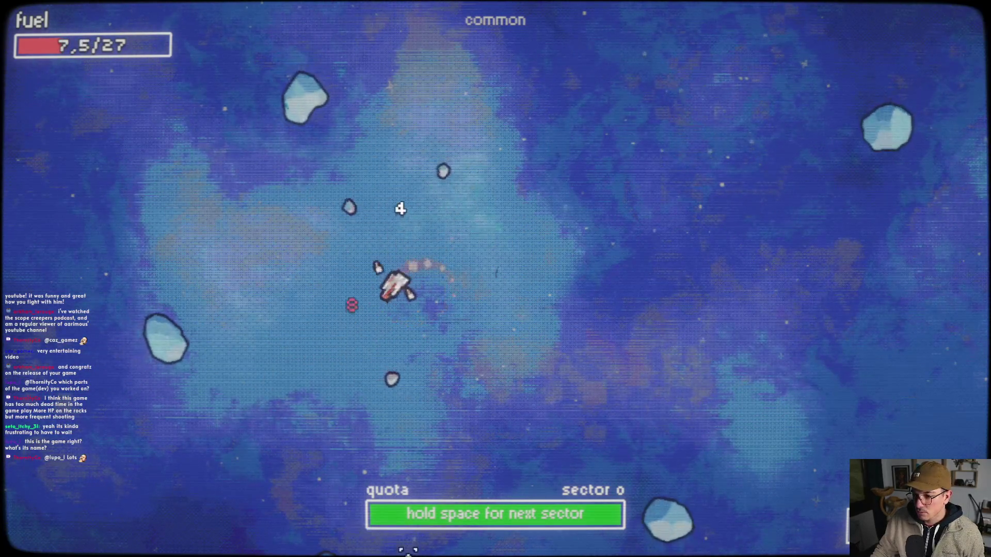
{"action": "key", "text": "w"}
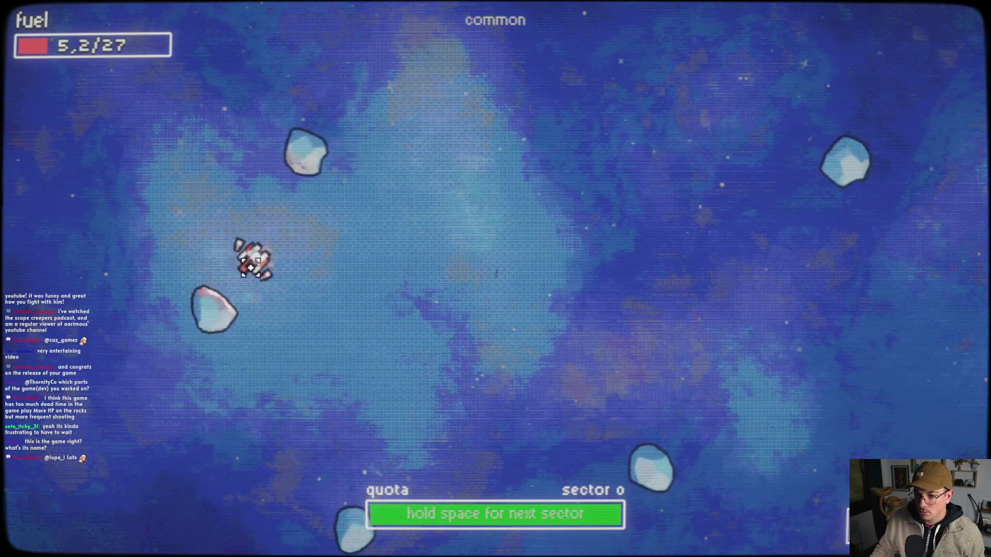
{"action": "key", "text": "w"}
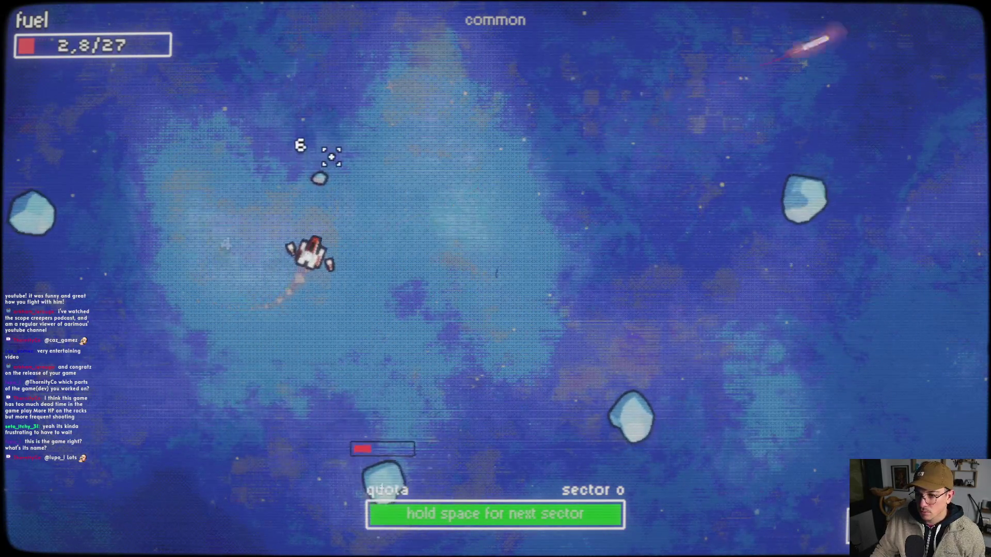
{"action": "key", "text": "w"}
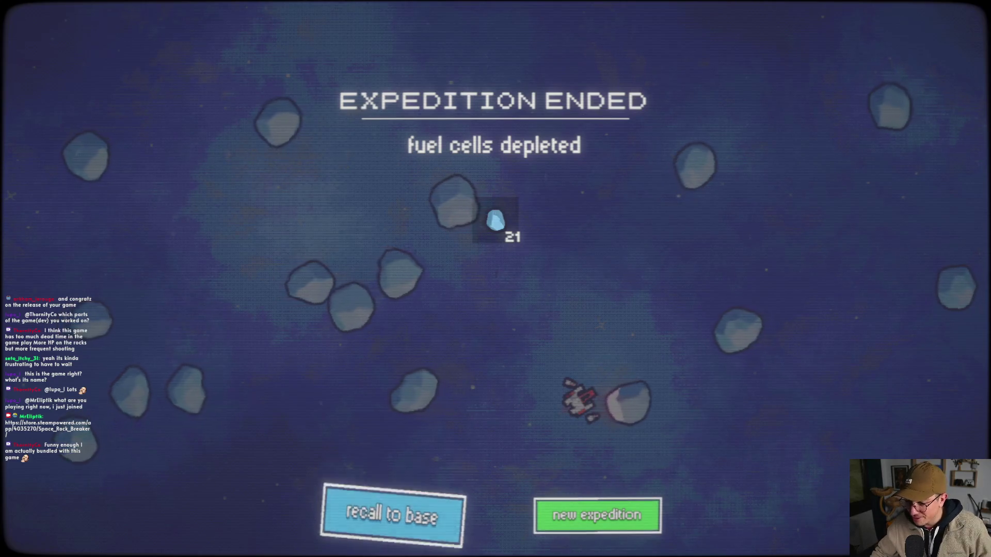
- Recall to base, process the ore to bring the balance to $101, and open the skill tree
{"action": "left_click", "coordinate": [392, 515]}
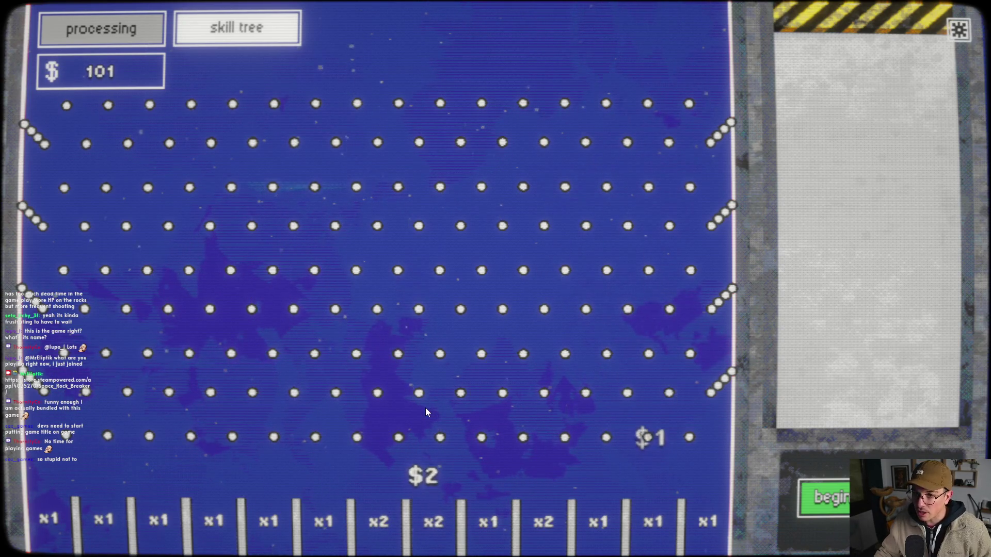
{"action": "left_click", "coordinate": [196, 29]}
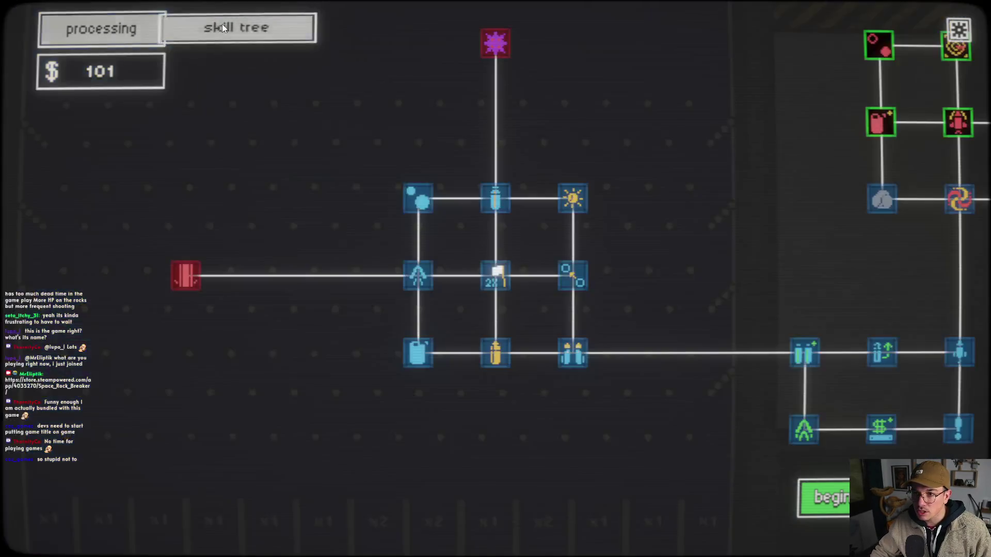
- Zoom and pan the skill tree and inspect the Enhanced Ordnance node
{"action": "left_click_drag", "start_coordinate": [494, 225], "coordinate": [449, 276]}
{"action": "scroll", "coordinate": [447, 248], "scroll_direction": "up", "scroll_amount": 2}
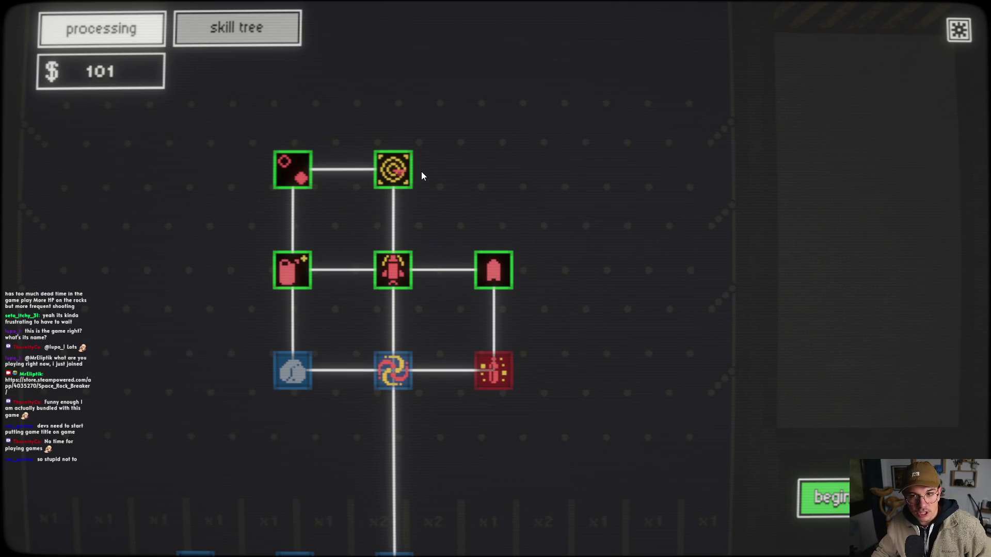
{"action": "scroll", "coordinate": [528, 267], "scroll_direction": "down", "scroll_amount": 2}
{"action": "mouse_move", "coordinate": [527, 267]}
{"action": "left_mouse_down"}
{"action": "mouse_move", "coordinate": [587, 289]}
{"action": "mouse_move", "coordinate": [556, 268]}
{"action": "left_mouse_up"}
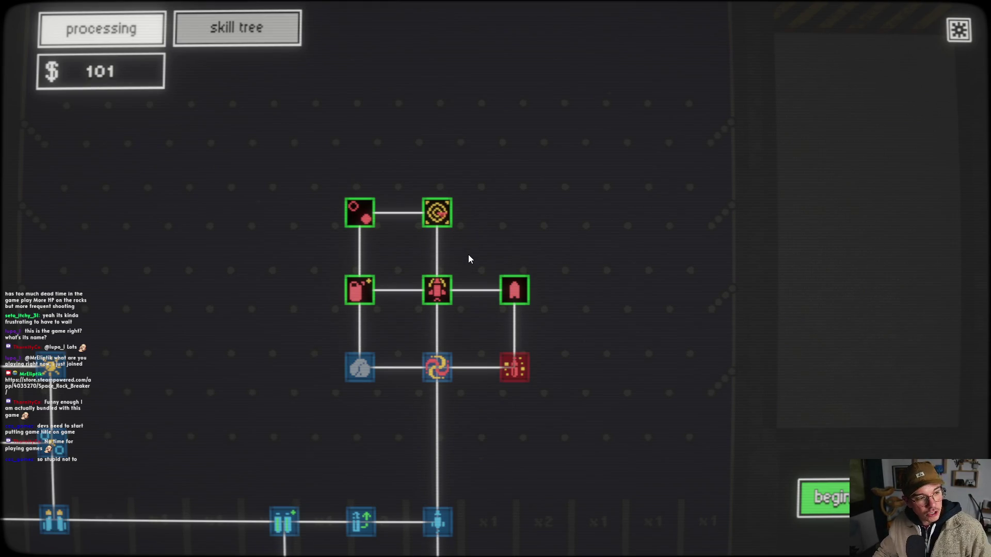
{"action": "left_click", "coordinate": [438, 290]}
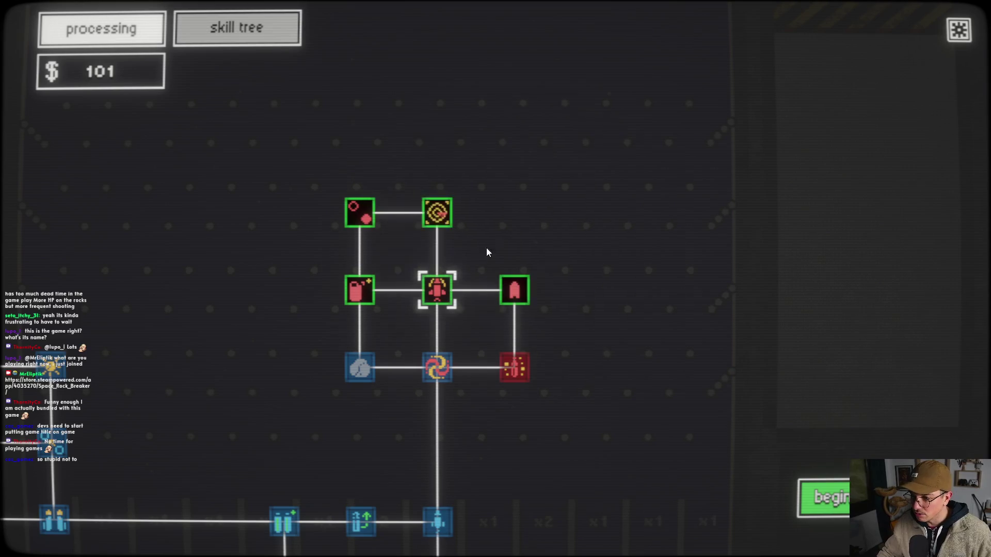
- Buy the Improved Scanner upgrade for $100, leaving $1
{"action": "mouse_move", "coordinate": [356, 222]}
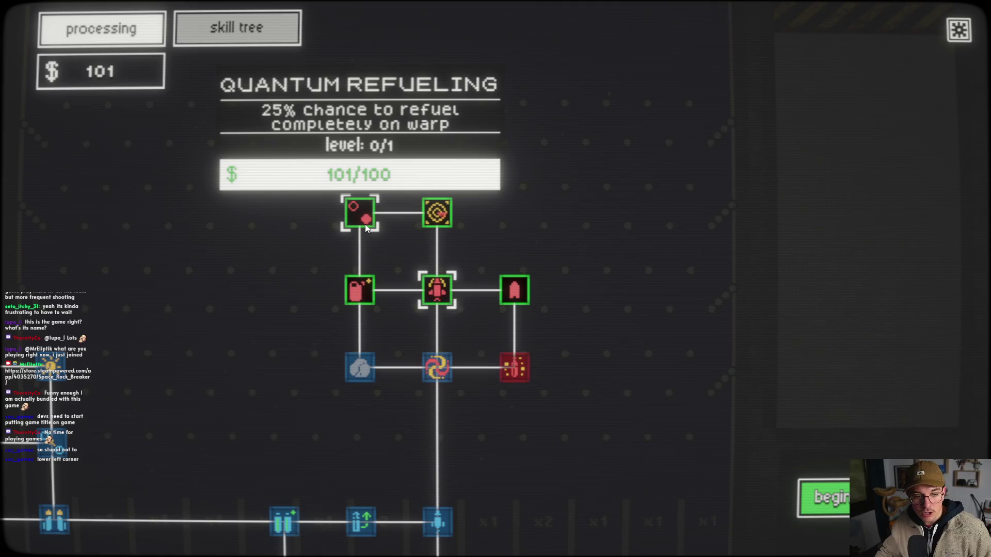
{"action": "mouse_move", "coordinate": [433, 292]}
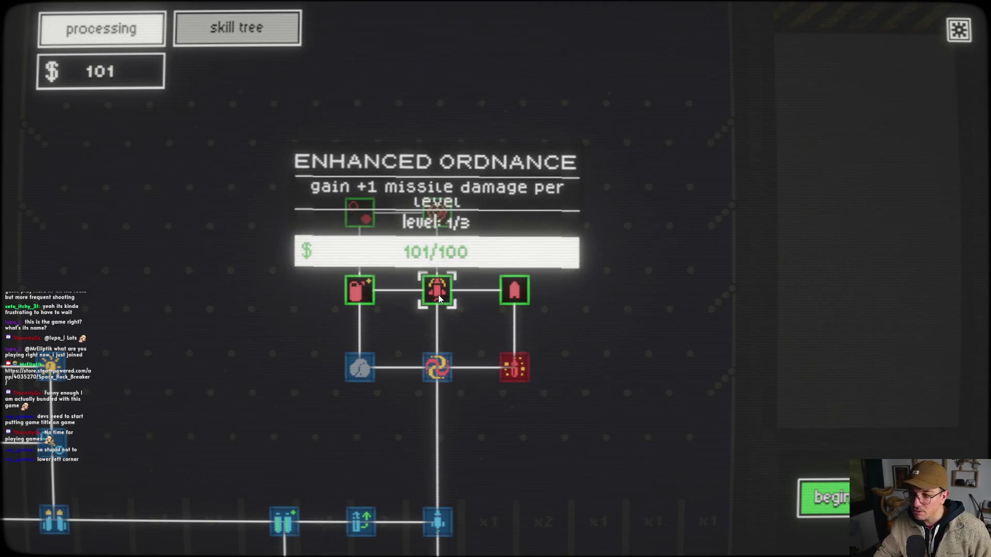
{"action": "mouse_move", "coordinate": [438, 212]}
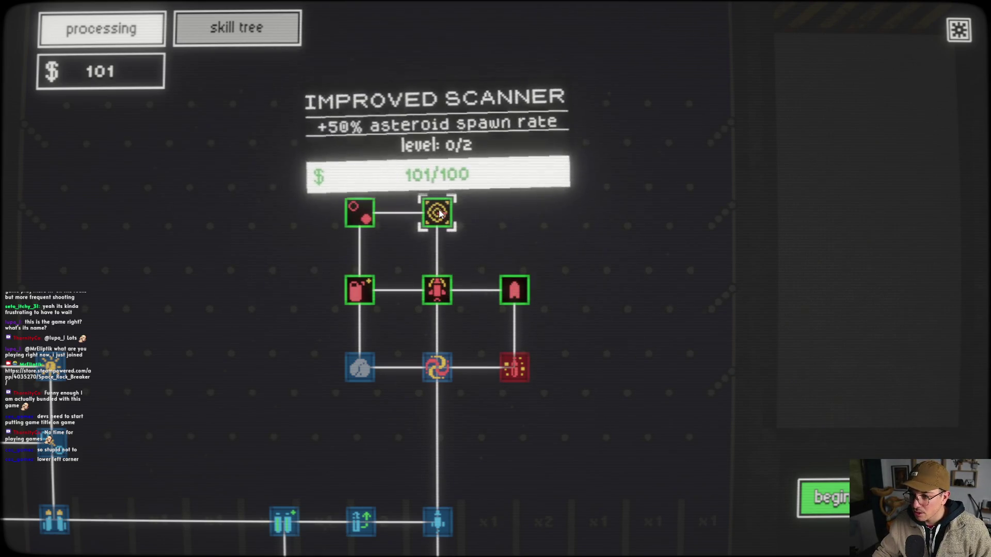
{"action": "left_click", "coordinate": [437, 212]}
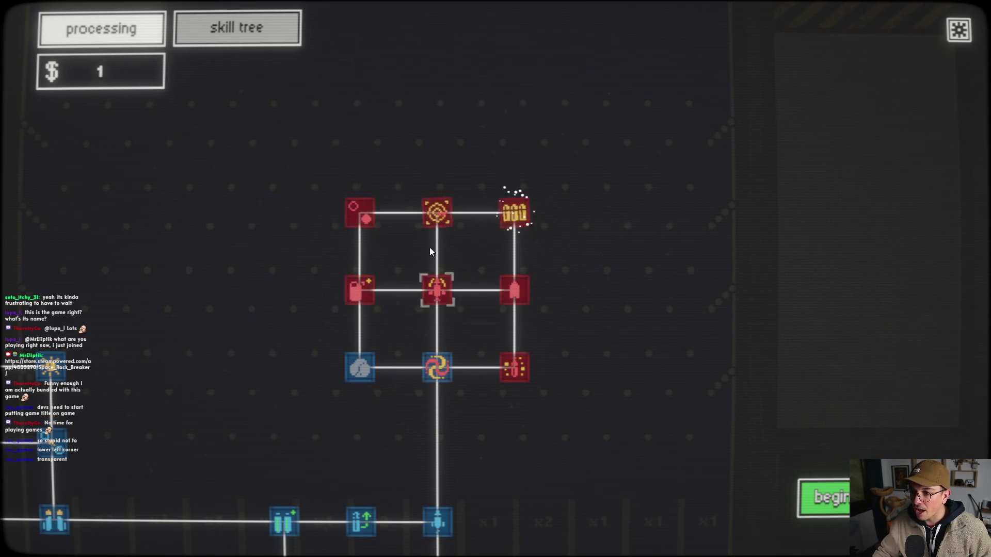
- Run another expedition collecting 24 blue and 1 gold ore, then recall to base, reaching $51
{"action": "left_click", "coordinate": [836, 480]}
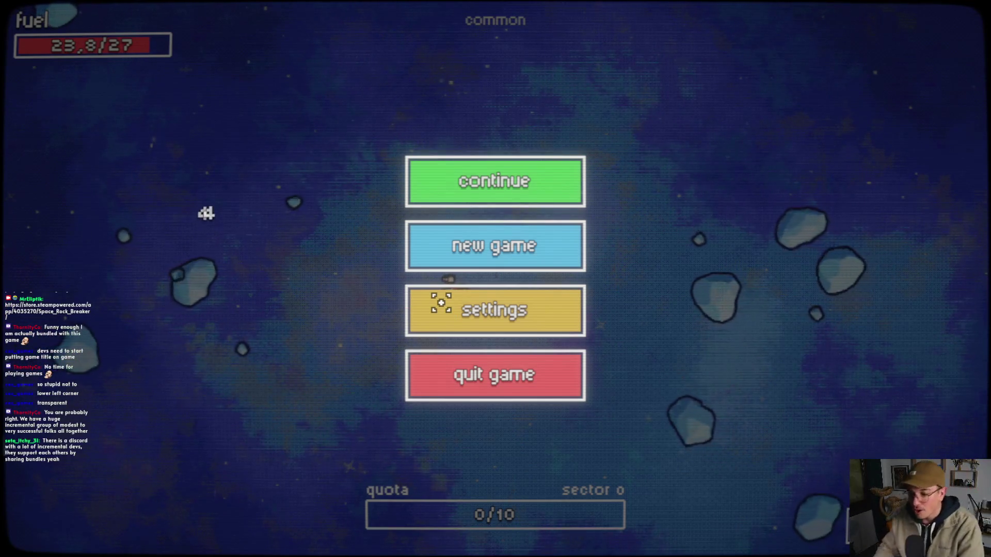
{"action": "key", "text": "Escape"}
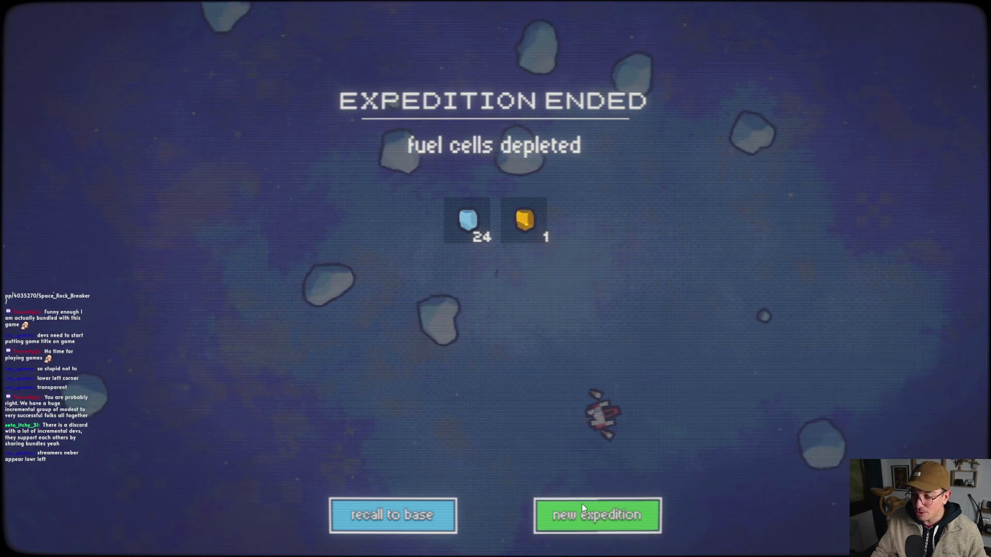
{"action": "left_click", "coordinate": [410, 514]}
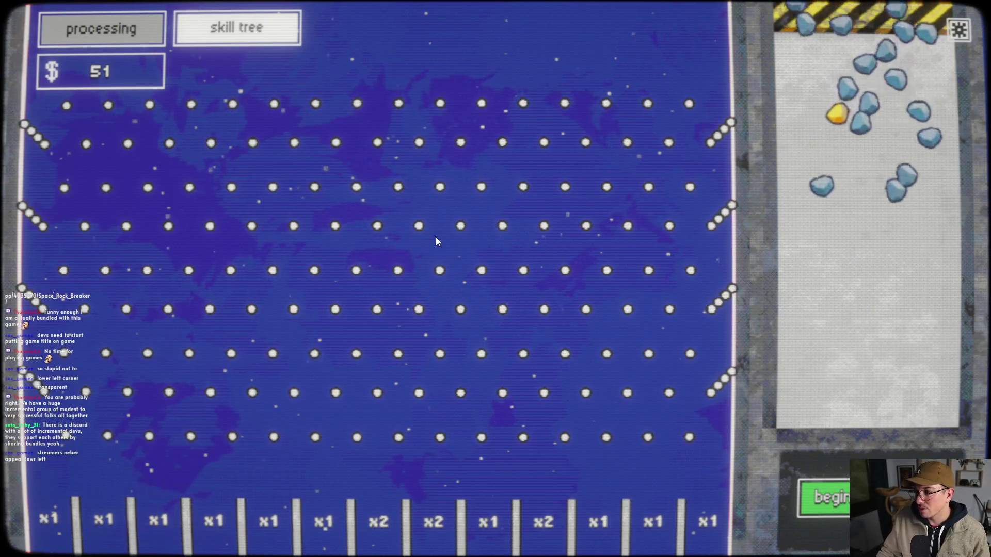
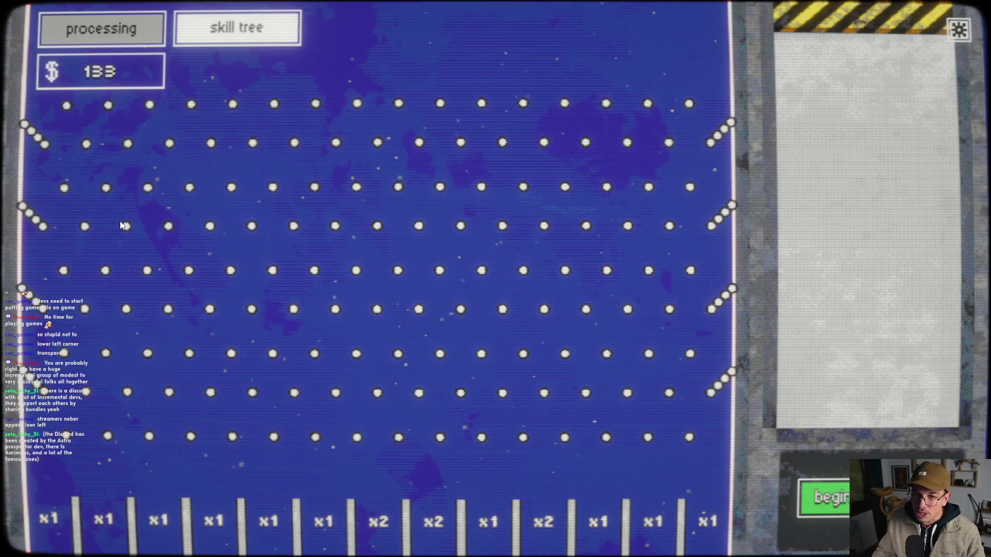
- Buy the Improved Scanner ship upgrade, dropping money from 133 to 32, and launch a sector 0 run
{"action": "left_click", "coordinate": [215, 38]}
{"action": "mouse_move", "coordinate": [630, 267]}
{"action": "left_mouse_down"}
{"action": "mouse_move", "coordinate": [531, 323]}
{"action": "mouse_move", "coordinate": [387, 372]}
{"action": "left_mouse_up"}
{"action": "scroll", "coordinate": [427, 202], "scroll_direction": "up", "scroll_amount": 2}
{"action": "mouse_move", "coordinate": [427, 202]}
{"action": "left_mouse_down"}
{"action": "mouse_move", "coordinate": [373, 348]}
{"action": "mouse_move", "coordinate": [288, 333]}
{"action": "left_mouse_up"}
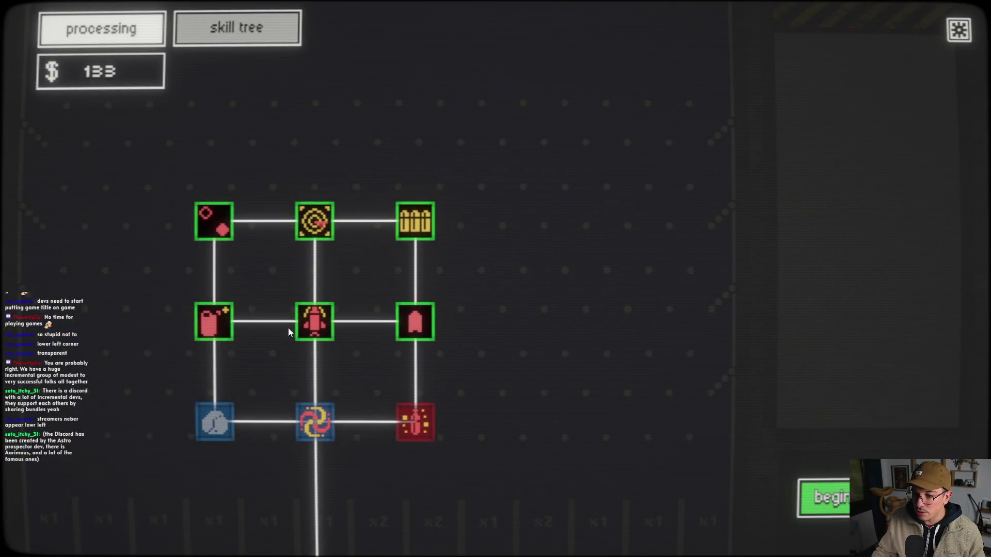
{"action": "left_click_drag", "start_coordinate": [430, 218], "coordinate": [505, 218]}
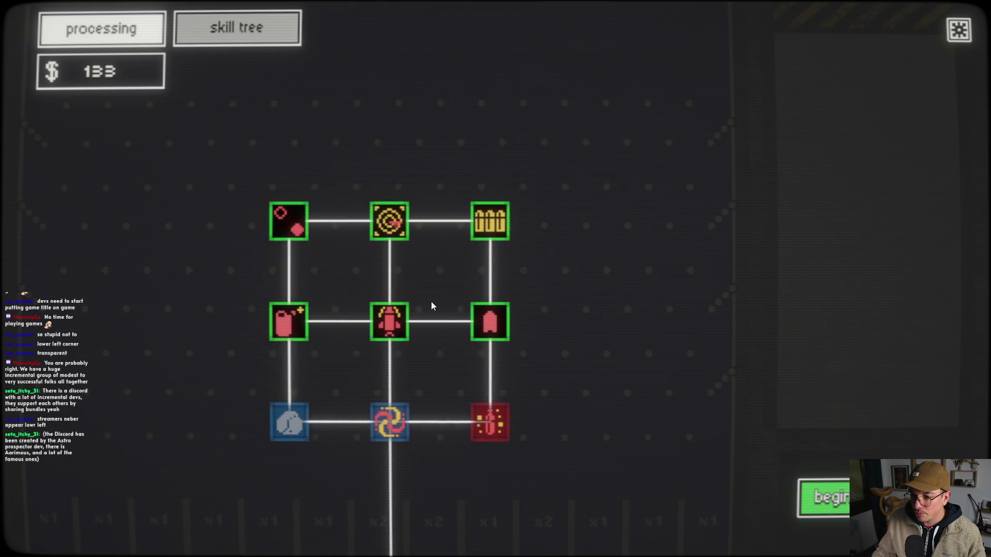
{"action": "scroll", "coordinate": [495, 313], "scroll_direction": "down", "scroll_amount": 1}
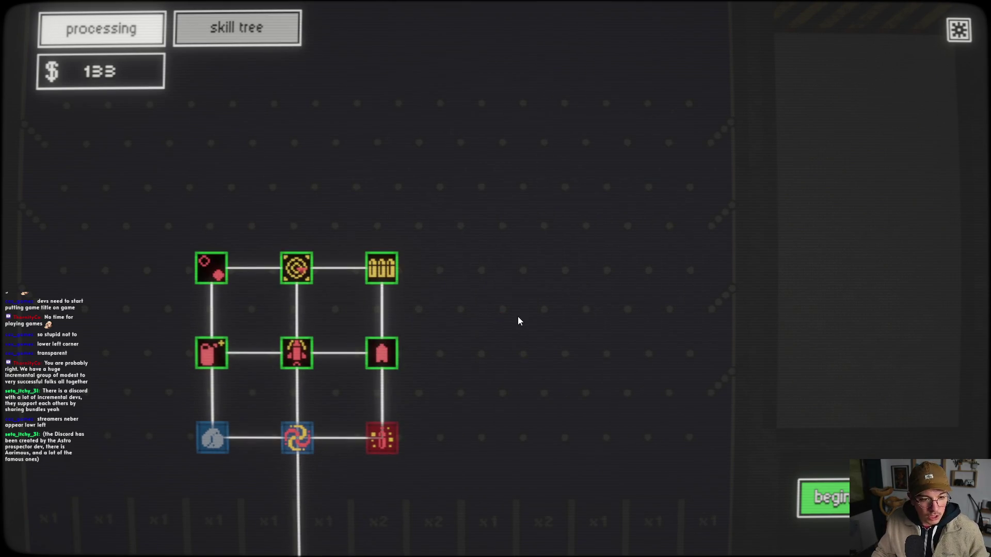
{"action": "left_click_drag", "start_coordinate": [518, 317], "coordinate": [617, 302]}
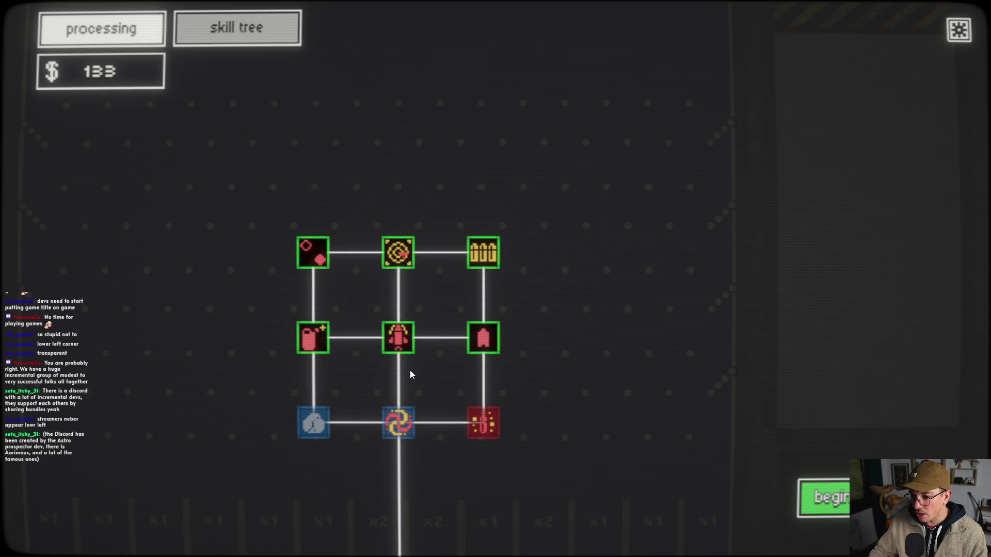
{"action": "mouse_move", "coordinate": [323, 264]}
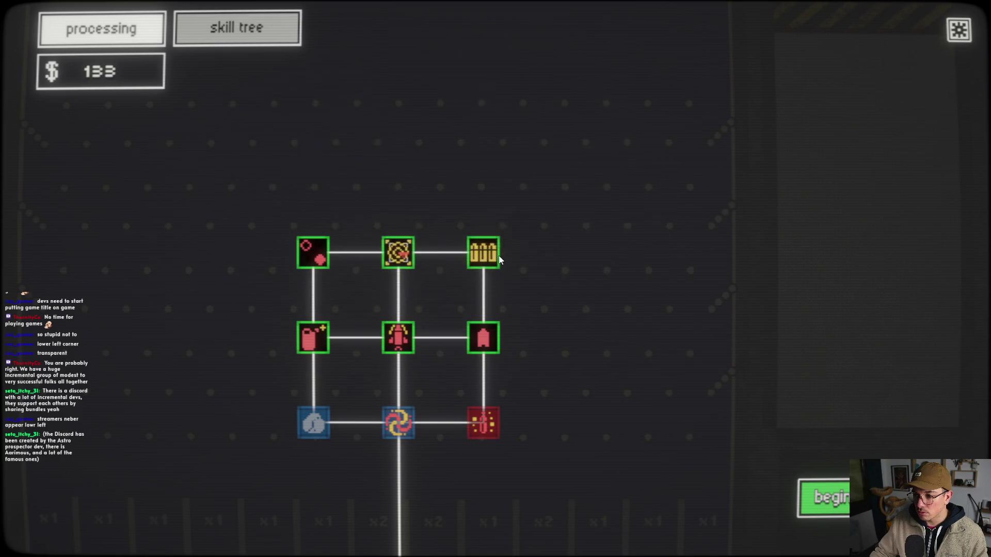
{"action": "mouse_move", "coordinate": [482, 337]}
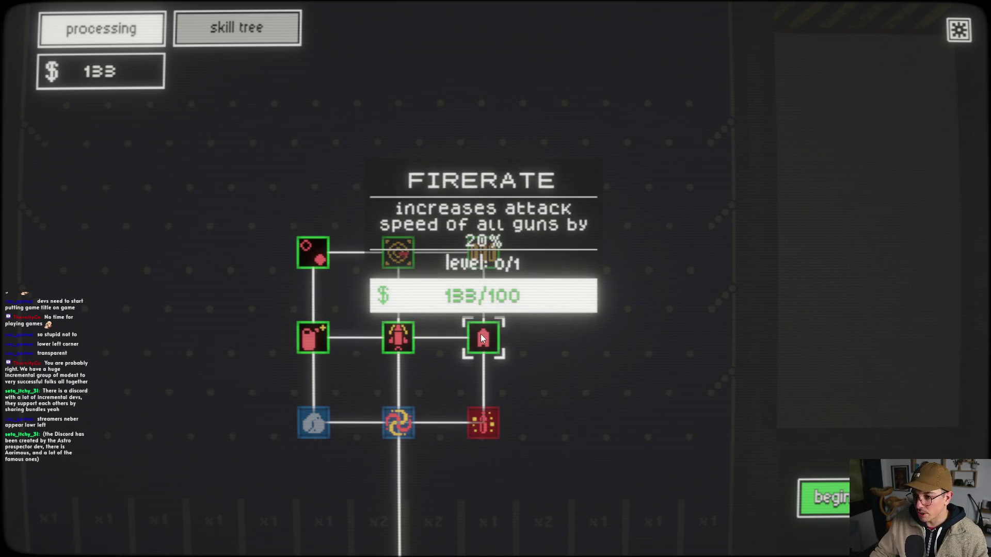
{"action": "left_click", "coordinate": [398, 252]}
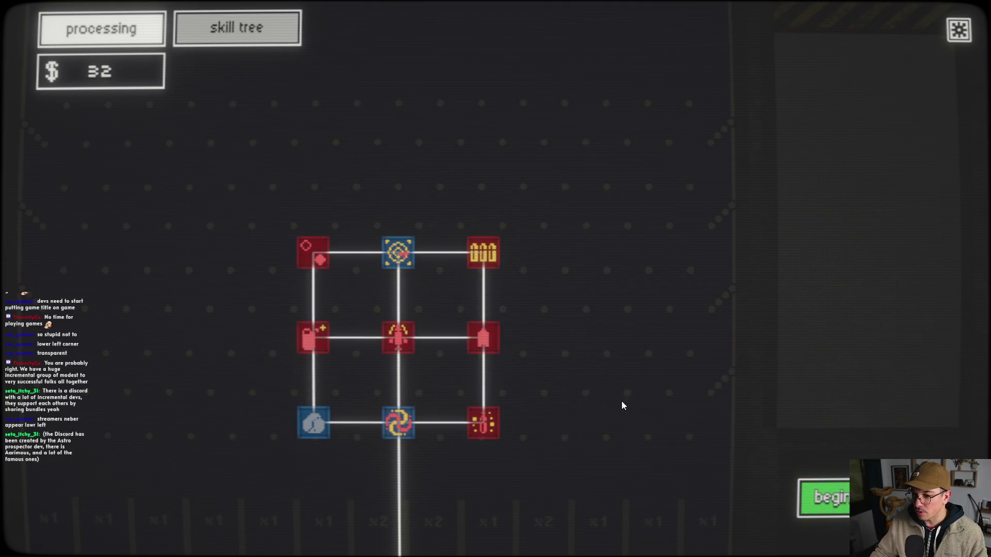
{"action": "left_click", "coordinate": [838, 493]}
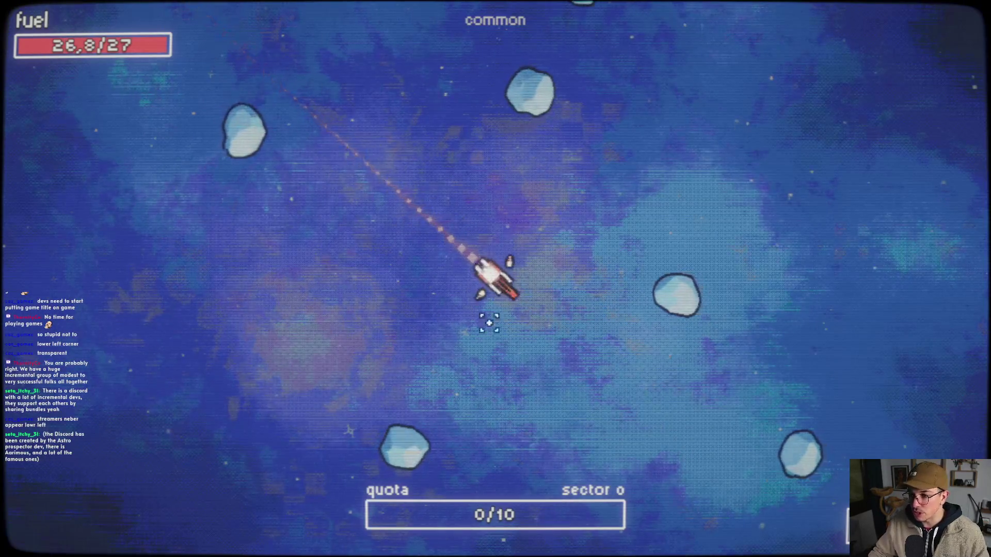
- Mine sector 0 until hull damage ends the run at 21 blue and 1 gold ore, then restart
{"action": "mouse_move", "coordinate": [619, 331]}
{"action": "left_mouse_down"}
{"action": "mouse_move", "coordinate": [381, 436]}
{"action": "mouse_move", "coordinate": [356, 414]}
{"action": "mouse_move", "coordinate": [621, 392]}
{"action": "mouse_move", "coordinate": [614, 335]}
{"action": "mouse_move", "coordinate": [578, 331]}
{"action": "mouse_move", "coordinate": [546, 249]}
{"action": "mouse_move", "coordinate": [657, 317]}
{"action": "mouse_move", "coordinate": [569, 163]}
{"action": "mouse_move", "coordinate": [553, 184]}
{"action": "mouse_move", "coordinate": [396, 232]}
{"action": "mouse_move", "coordinate": [513, 151]}
{"action": "mouse_move", "coordinate": [440, 178]}
{"action": "mouse_move", "coordinate": [564, 159]}
{"action": "mouse_move", "coordinate": [498, 111]}
{"action": "mouse_move", "coordinate": [405, 177]}
{"action": "mouse_move", "coordinate": [363, 222]}
{"action": "mouse_move", "coordinate": [289, 62]}
{"action": "left_mouse_up"}
{"action": "mouse_move", "coordinate": [471, 229]}
{"action": "left_mouse_down"}
{"action": "mouse_move", "coordinate": [458, 380]}
{"action": "mouse_move", "coordinate": [580, 401]}
{"action": "mouse_move", "coordinate": [671, 361]}
{"action": "mouse_move", "coordinate": [685, 409]}
{"action": "mouse_move", "coordinate": [471, 347]}
{"action": "mouse_move", "coordinate": [449, 405]}
{"action": "mouse_move", "coordinate": [464, 429]}
{"action": "mouse_move", "coordinate": [379, 374]}
{"action": "mouse_move", "coordinate": [237, 308]}
{"action": "mouse_move", "coordinate": [257, 478]}
{"action": "mouse_move", "coordinate": [361, 420]}
{"action": "mouse_move", "coordinate": [435, 470]}
{"action": "mouse_move", "coordinate": [595, 285]}
{"action": "mouse_move", "coordinate": [511, 215]}
{"action": "mouse_move", "coordinate": [618, 370]}
{"action": "mouse_move", "coordinate": [713, 403]}
{"action": "mouse_move", "coordinate": [602, 345]}
{"action": "mouse_move", "coordinate": [620, 332]}
{"action": "mouse_move", "coordinate": [629, 302]}
{"action": "mouse_move", "coordinate": [694, 281]}
{"action": "mouse_move", "coordinate": [627, 289]}
{"action": "mouse_move", "coordinate": [719, 279]}
{"action": "mouse_move", "coordinate": [726, 261]}
{"action": "mouse_move", "coordinate": [652, 182]}
{"action": "mouse_move", "coordinate": [732, 350]}
{"action": "mouse_move", "coordinate": [772, 296]}
{"action": "mouse_move", "coordinate": [593, 230]}
{"action": "mouse_move", "coordinate": [380, 343]}
{"action": "mouse_move", "coordinate": [414, 325]}
{"action": "mouse_move", "coordinate": [429, 247]}
{"action": "mouse_move", "coordinate": [383, 233]}
{"action": "mouse_move", "coordinate": [390, 217]}
{"action": "mouse_move", "coordinate": [370, 194]}
{"action": "mouse_move", "coordinate": [250, 356]}
{"action": "mouse_move", "coordinate": [392, 324]}
{"action": "mouse_move", "coordinate": [395, 336]}
{"action": "mouse_move", "coordinate": [368, 324]}
{"action": "mouse_move", "coordinate": [420, 336]}
{"action": "mouse_move", "coordinate": [405, 332]}
{"action": "mouse_move", "coordinate": [377, 502]}
{"action": "mouse_move", "coordinate": [506, 500]}
{"action": "mouse_move", "coordinate": [549, 458]}
{"action": "mouse_move", "coordinate": [515, 464]}
{"action": "mouse_move", "coordinate": [343, 429]}
{"action": "mouse_move", "coordinate": [546, 349]}
{"action": "mouse_move", "coordinate": [517, 273]}
{"action": "left_mouse_up"}
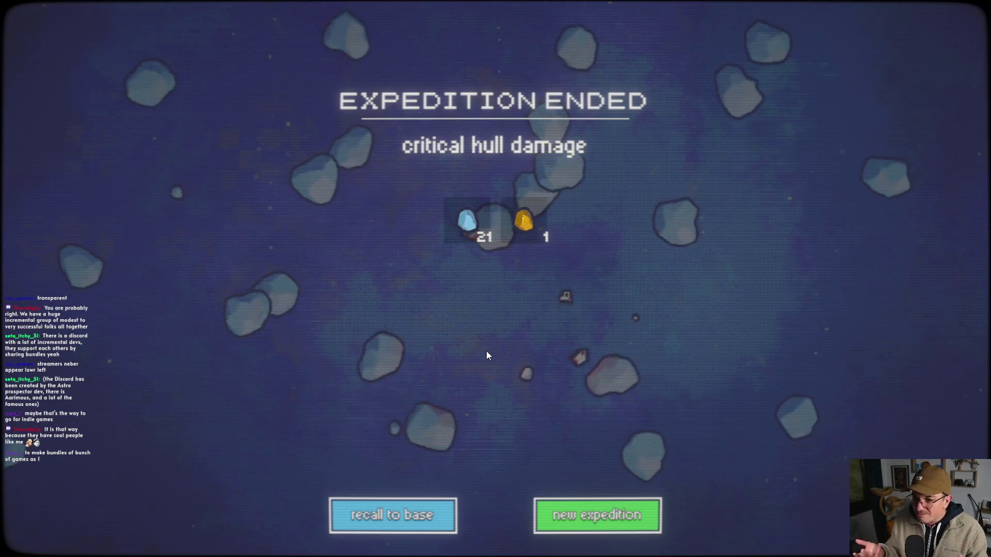
{"action": "left_click", "coordinate": [591, 518]}
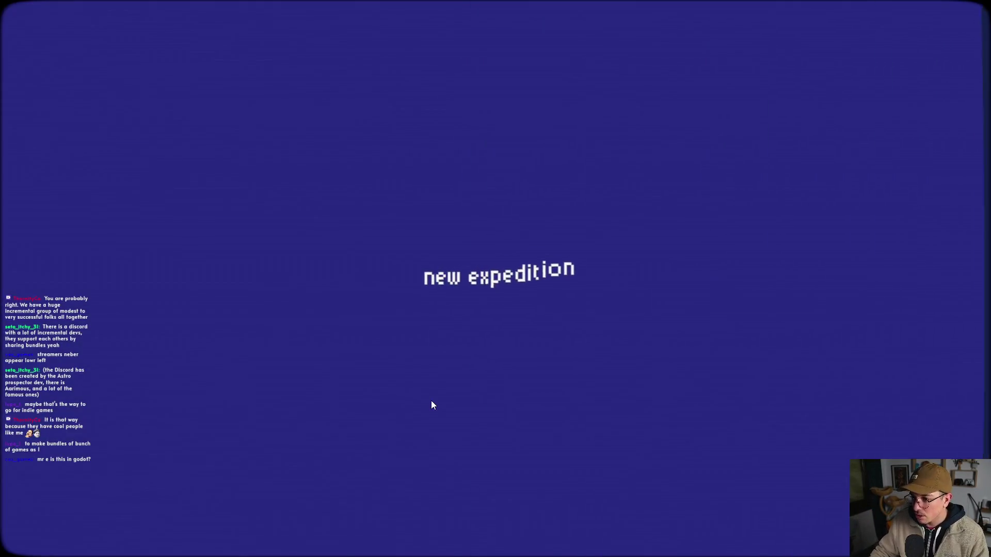
- Abort the expedition and recall the ship, letting ore process on the plinko board up to $159
{"action": "key", "text": "Escape"}
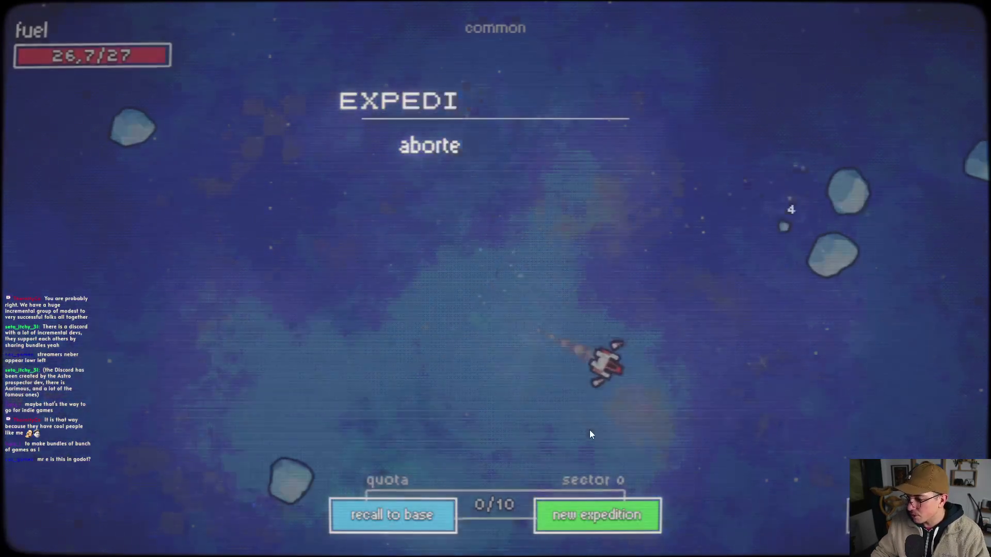
{"action": "left_click", "coordinate": [420, 511]}
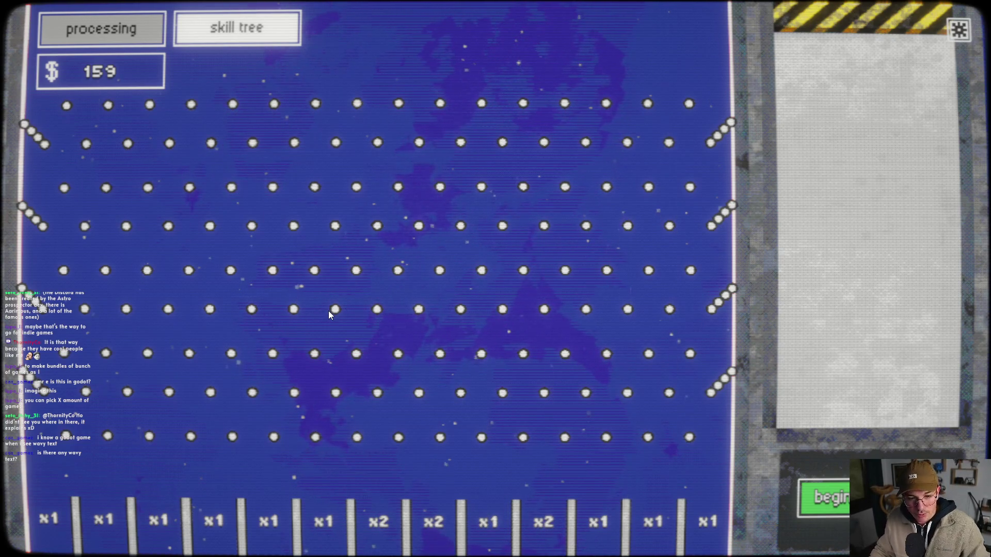
- Buy the More Fuel and Munitions upgrades in the skill tree, leaving $9
{"action": "left_click", "coordinate": [229, 46]}
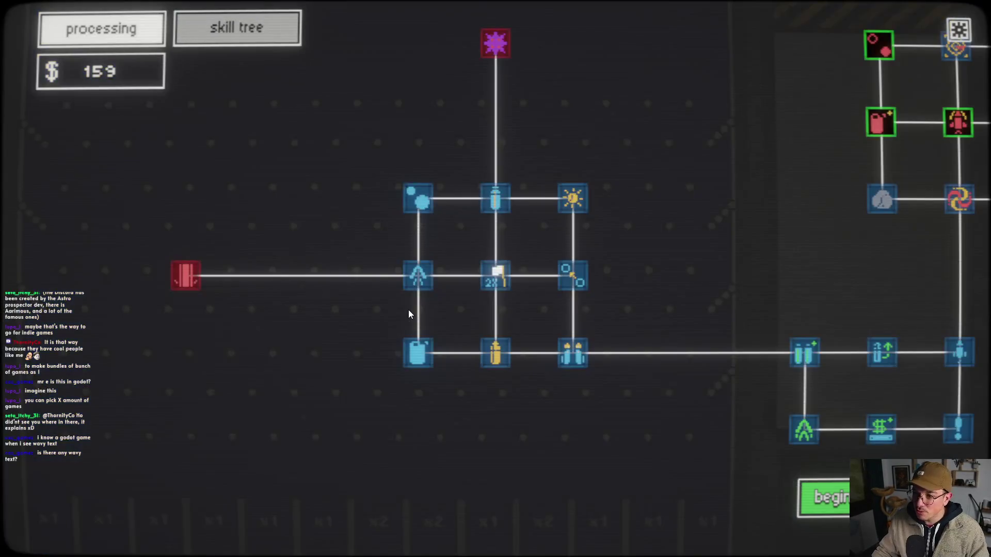
{"action": "mouse_move", "coordinate": [622, 237]}
{"action": "left_mouse_down"}
{"action": "mouse_move", "coordinate": [492, 259]}
{"action": "mouse_move", "coordinate": [448, 321]}
{"action": "left_mouse_up"}
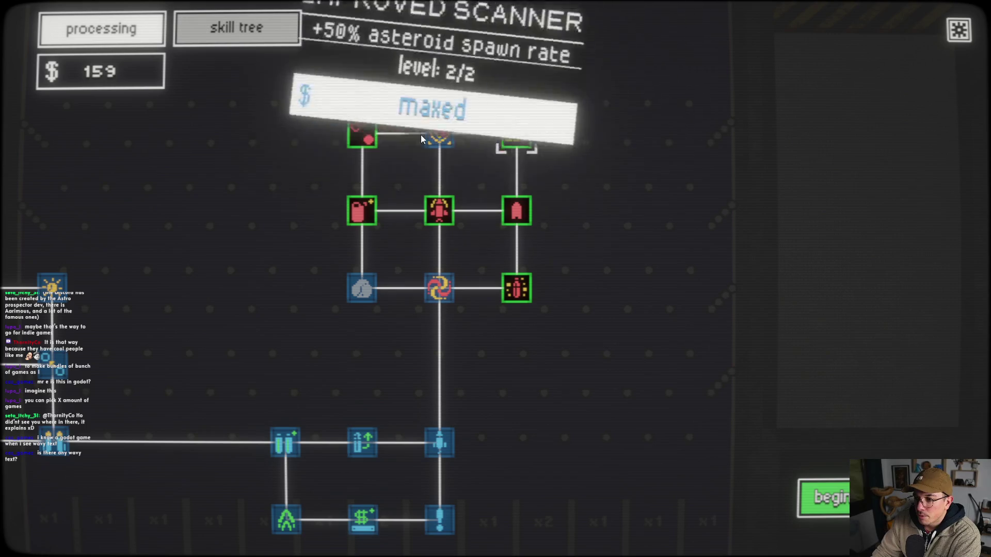
{"action": "mouse_move", "coordinate": [371, 139]}
{"action": "scroll", "coordinate": [401, 152], "scroll_direction": "up", "scroll_amount": 2}
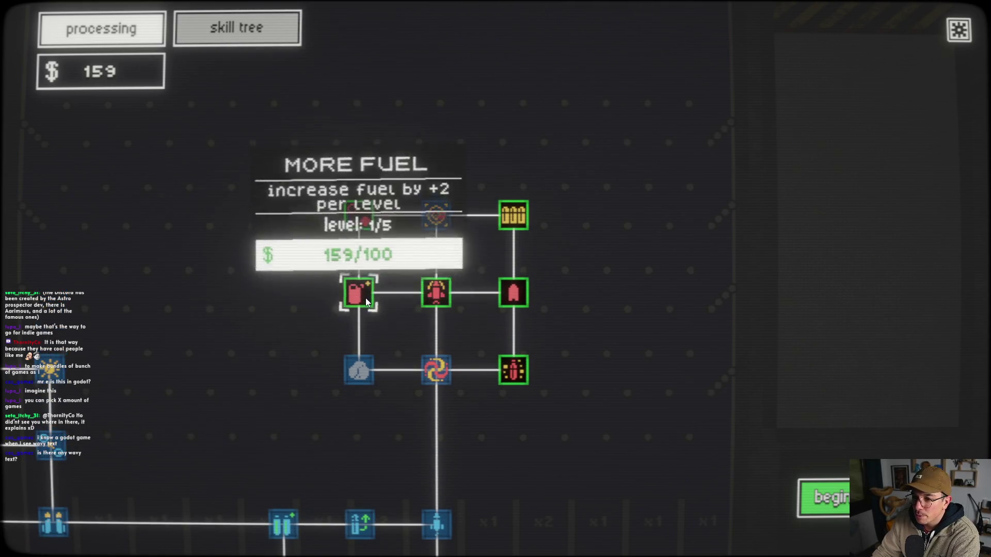
{"action": "left_click", "coordinate": [436, 293]}
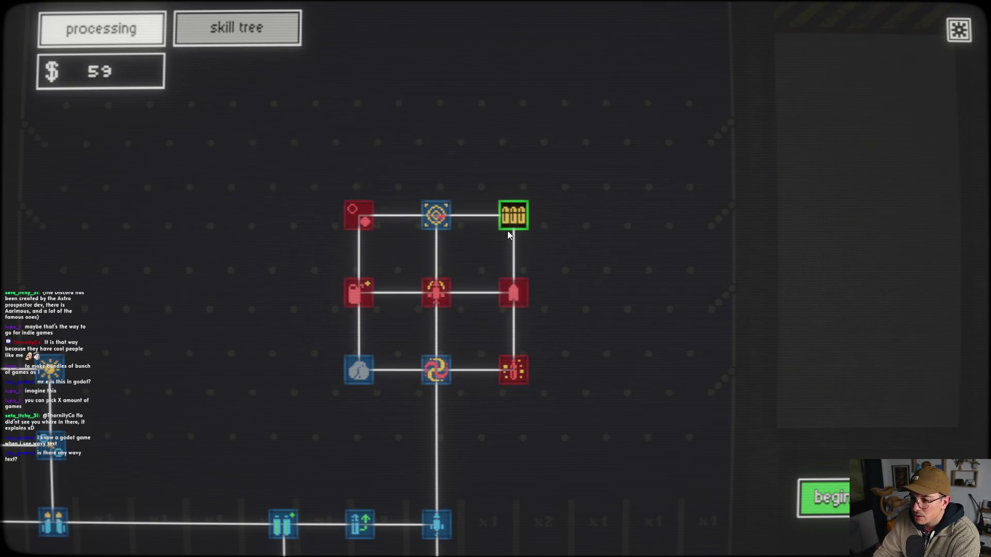
{"action": "left_click", "coordinate": [514, 217]}
- Pan to the other skill tree branches and inspect the remaining upgrade nodes
{"action": "left_click_drag", "start_coordinate": [277, 372], "coordinate": [642, 239]}
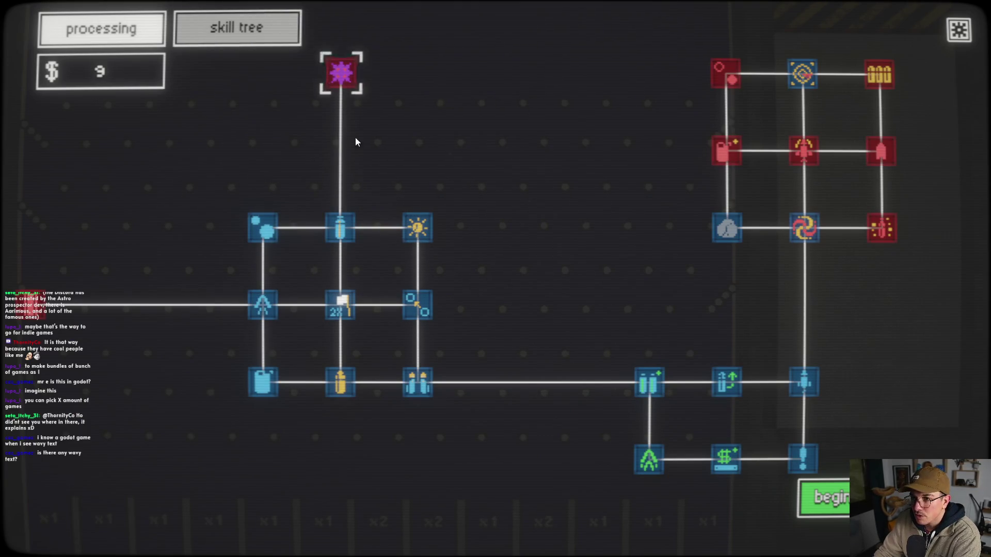
{"action": "left_click_drag", "start_coordinate": [355, 137], "coordinate": [220, 176]}
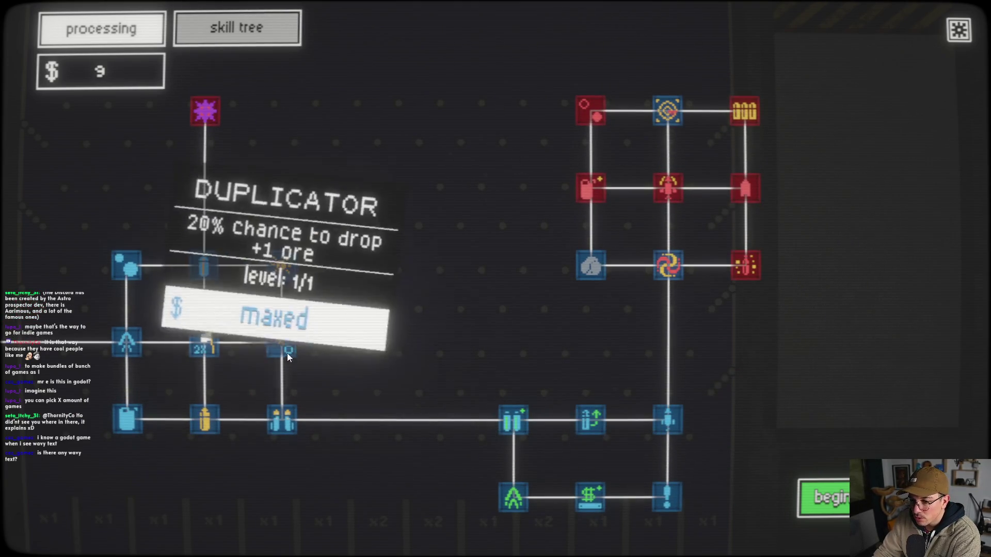
{"action": "mouse_move", "coordinate": [215, 348]}
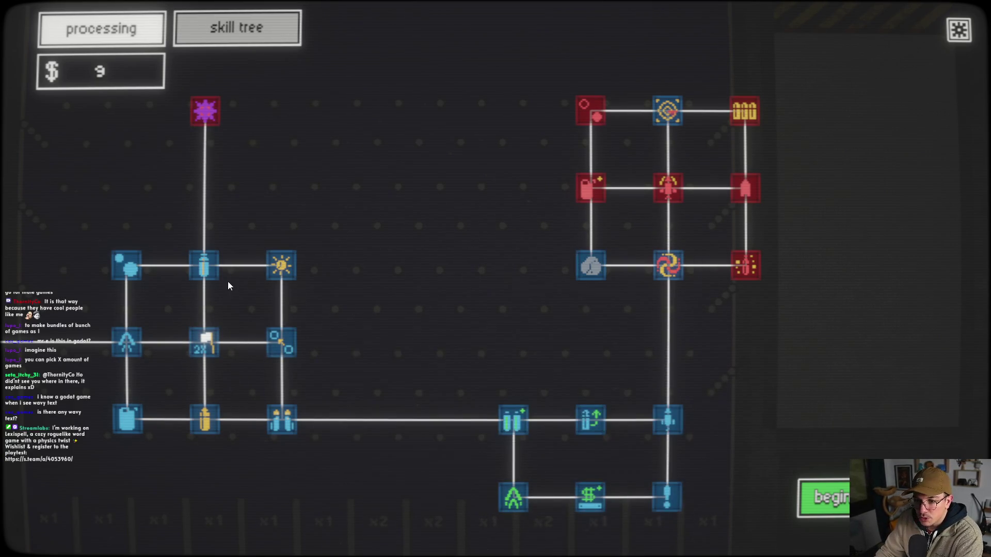
{"action": "mouse_move", "coordinate": [274, 267]}
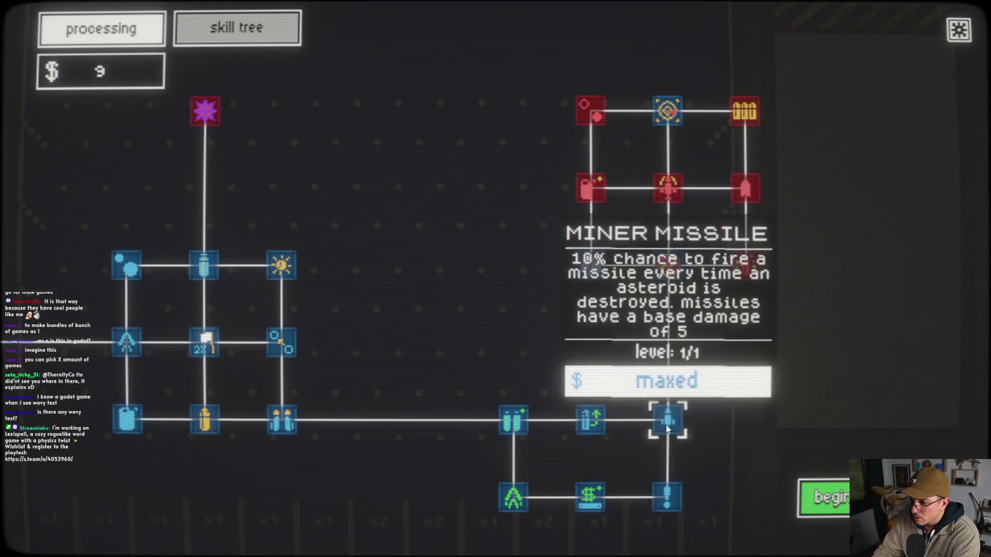
{"action": "mouse_move", "coordinate": [667, 272]}
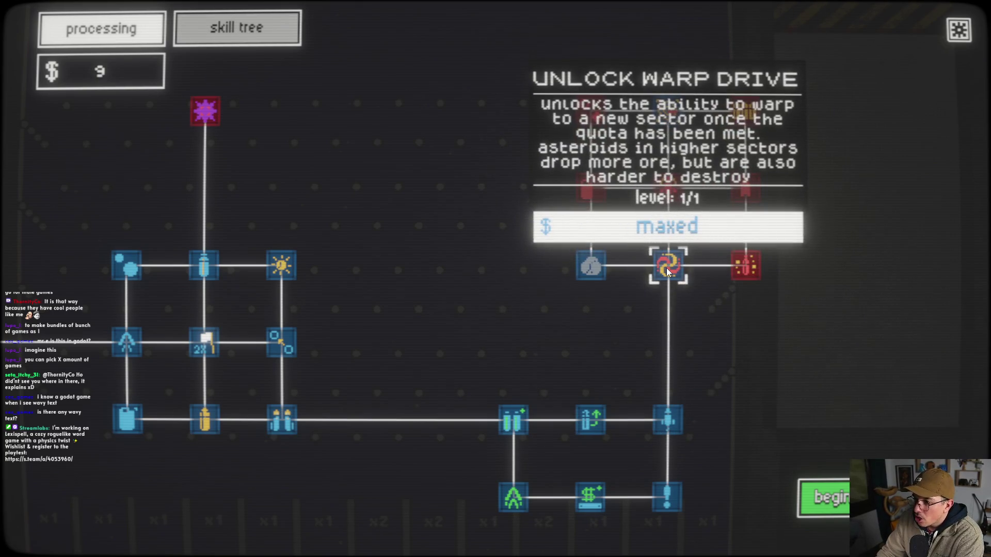